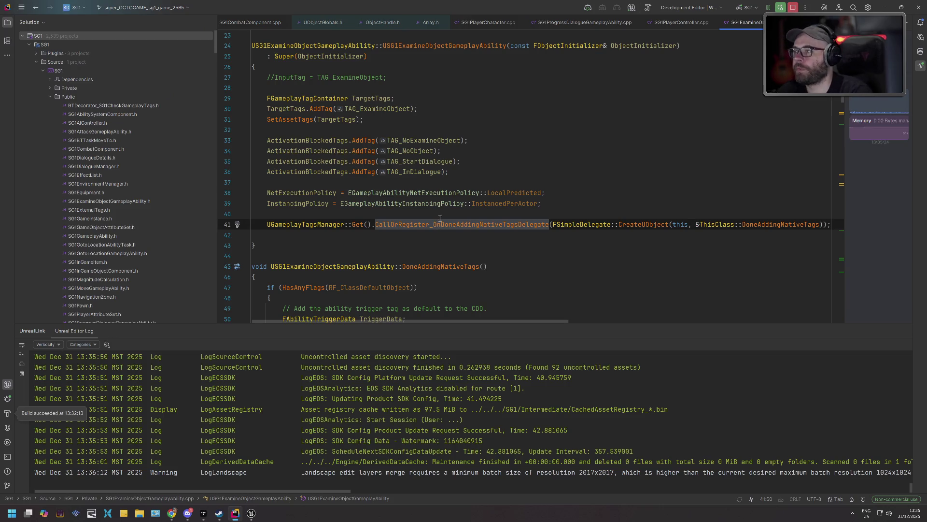
# - Leave the SG1ExamineObjectGameplayAbility.cpp code and bring up Windows search to find the Epic Games Launcher
pyautogui.click(467, 178)
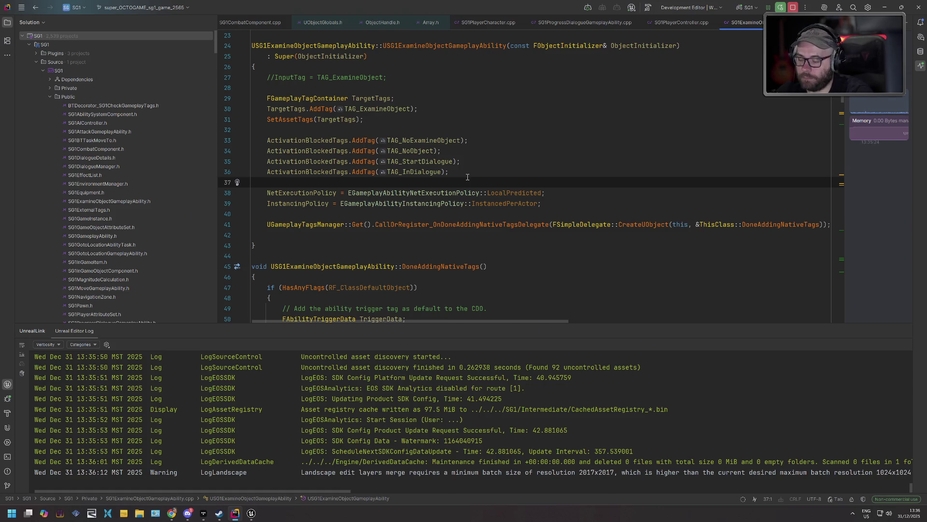
pyautogui.press('super')
# - Launch the Epic Games Launcher via 'epic' search and scroll through the Store page
pyautogui.write('epic')
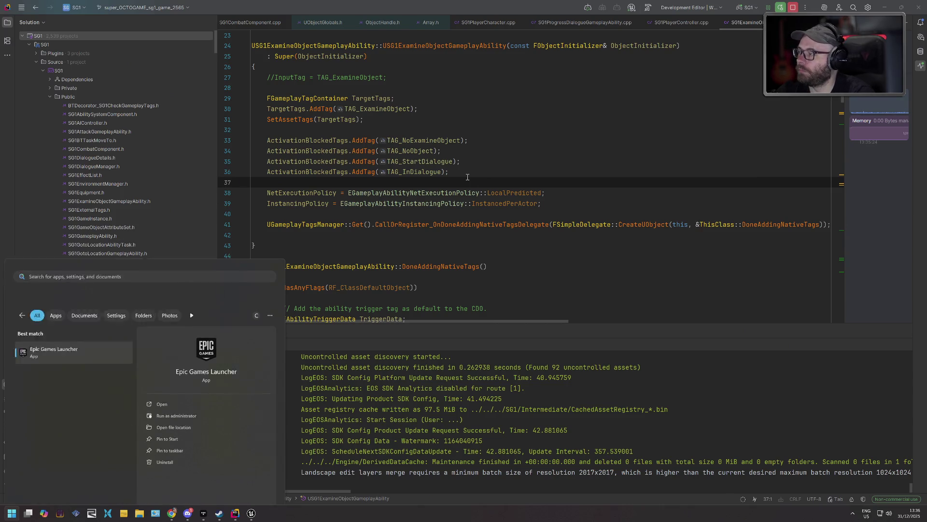
pyautogui.press('Return')
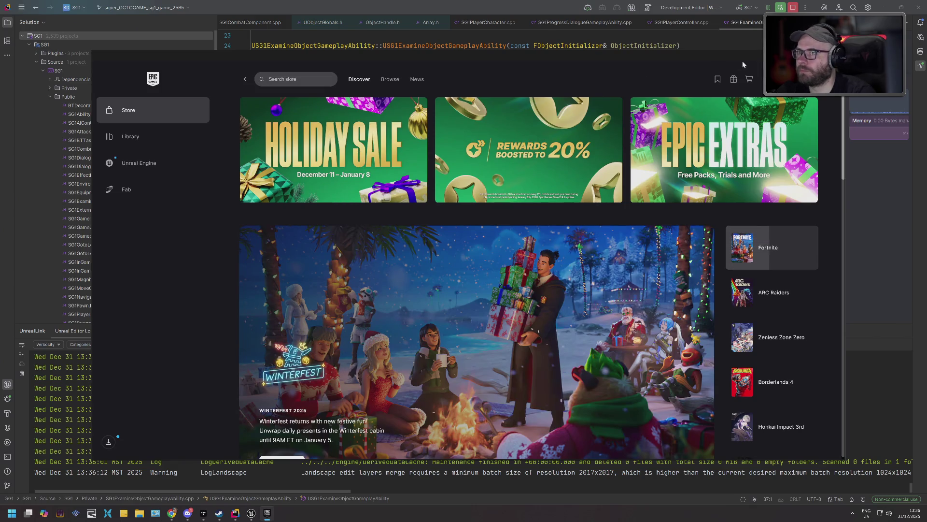
pyautogui.scroll(-4, 378, 154)
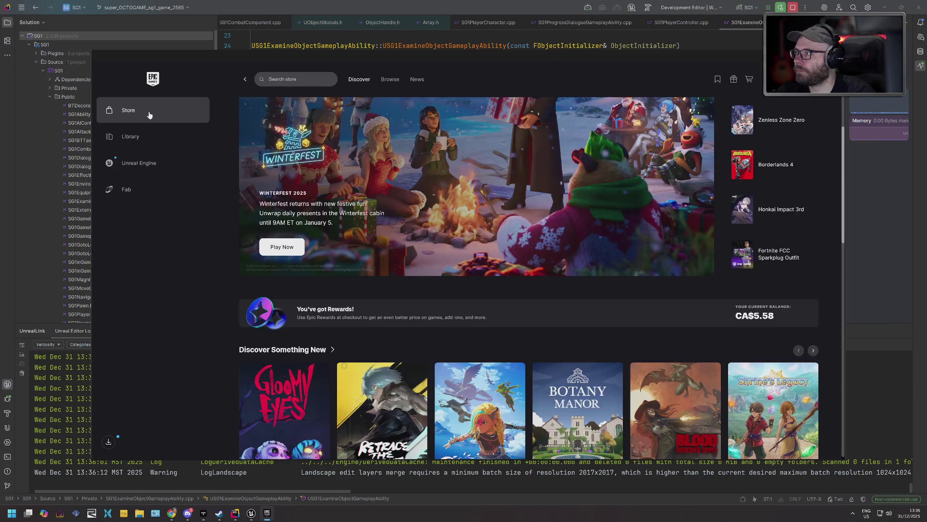
pyautogui.scroll(-8, 429, 168)
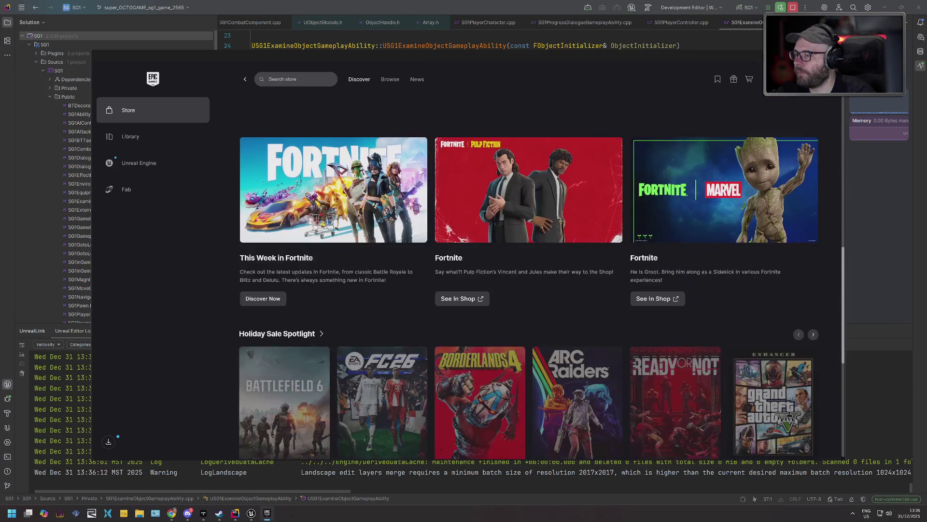
pyautogui.scroll(-5, 419, 172)
pyautogui.scroll(12, 362, 168)
pyautogui.scroll(5, 362, 167)
# - Browse the store and search for 'chiva' to list Chivalry 2 and its editions
pyautogui.click(391, 79)
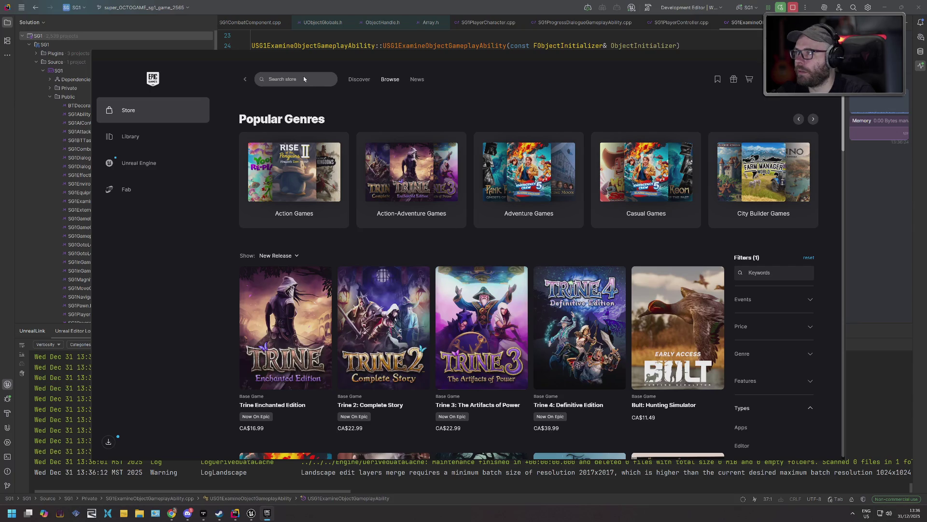
pyautogui.write('d')
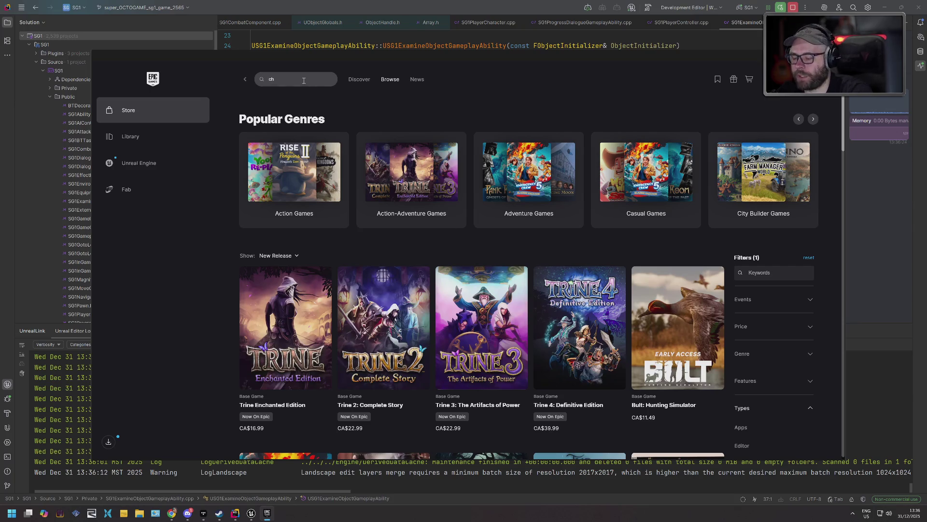
pyautogui.press('BackSpace')
pyautogui.write('va')
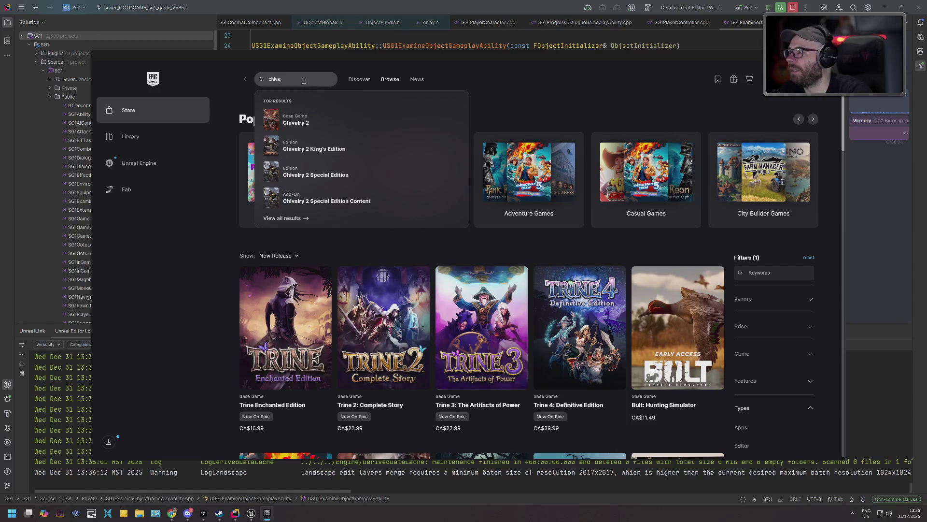
# - Open the Chivalry 2 store page and look through its media screenshots
pyautogui.click(317, 119)
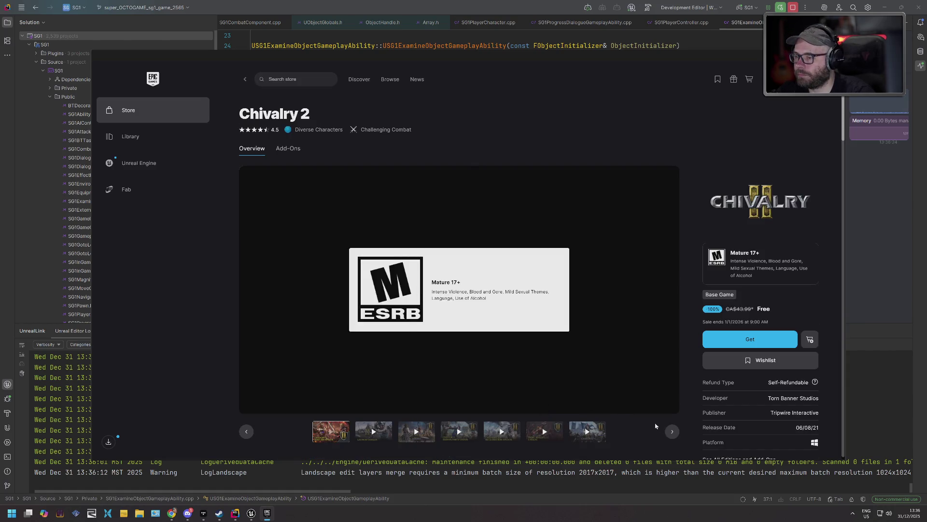
pyautogui.click(672, 432)
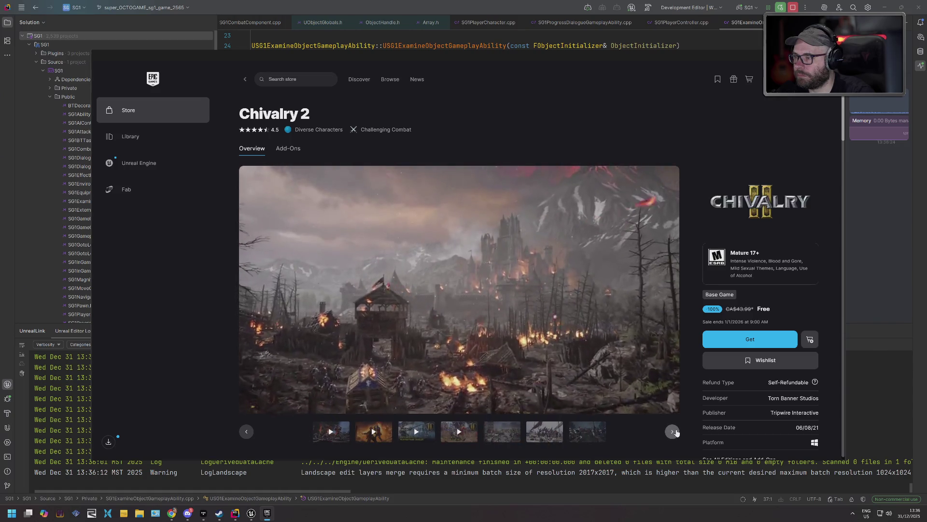
pyautogui.click(587, 432)
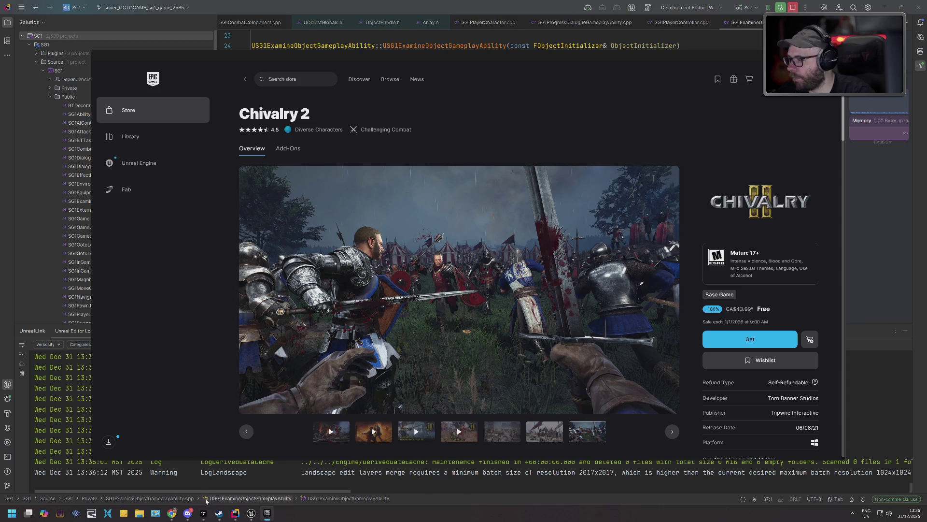
# - Check the Steam library for 'chiv', then return to the Chivalry 2 store page
pyautogui.click(219, 513)
pyautogui.click(67, 70)
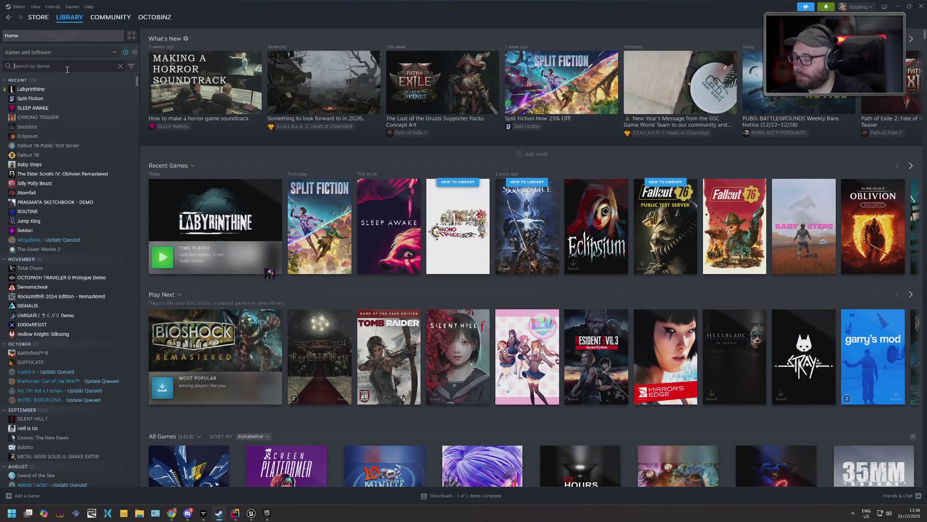
pyautogui.write('chiv')
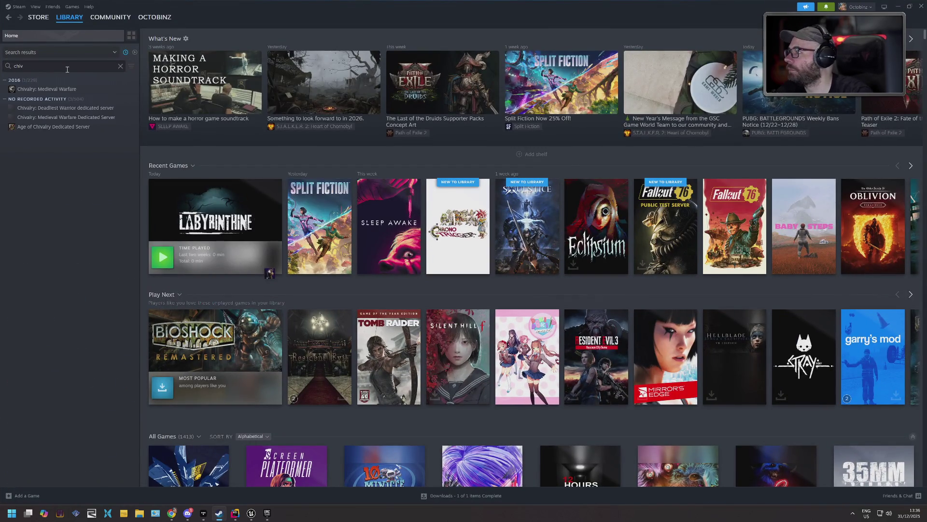
pyautogui.press('BackSpace')
pyautogui.press('BackSpace')
pyautogui.press('BackSpace')
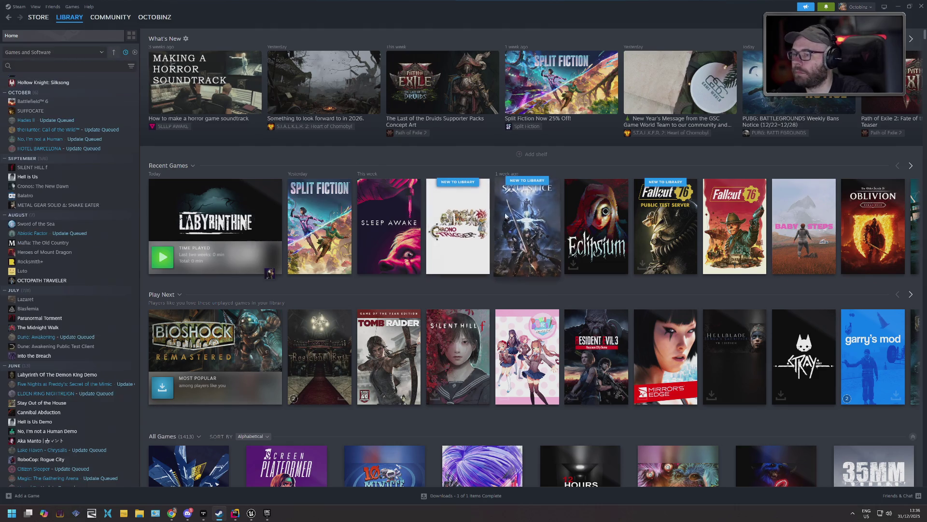
pyautogui.hotkey('alt', 'Tab')
pyautogui.click(286, 242)
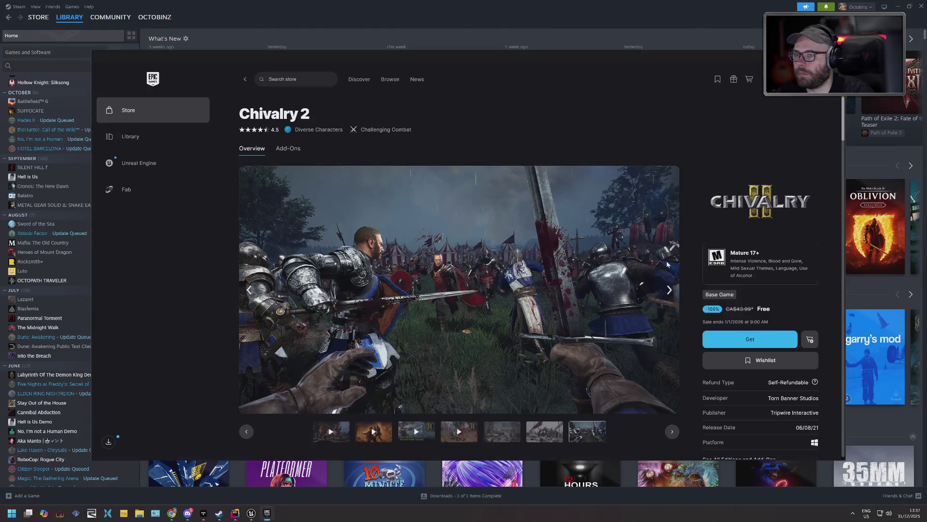
# - Claim the free Chivalry 2, close the launcher, and switch to Unreal Editor's polar_station level
pyautogui.click(750, 339)
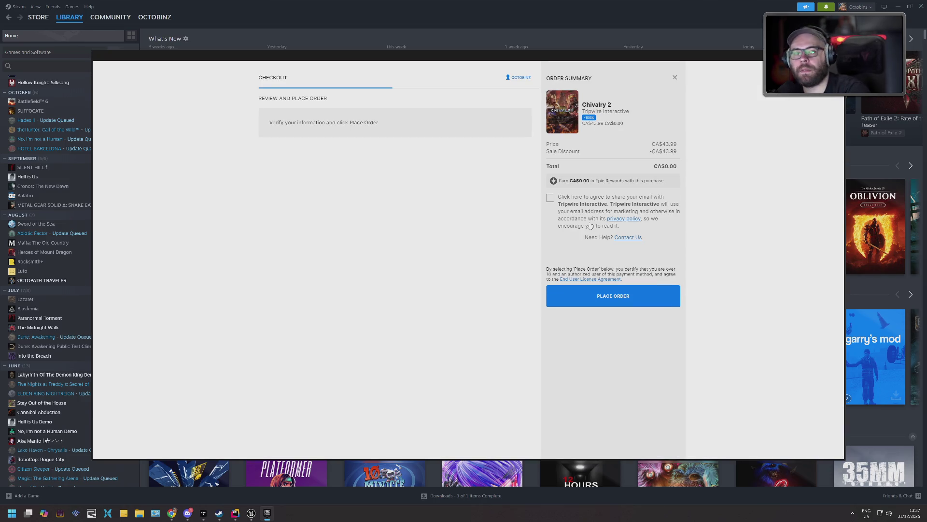
pyautogui.click(614, 297)
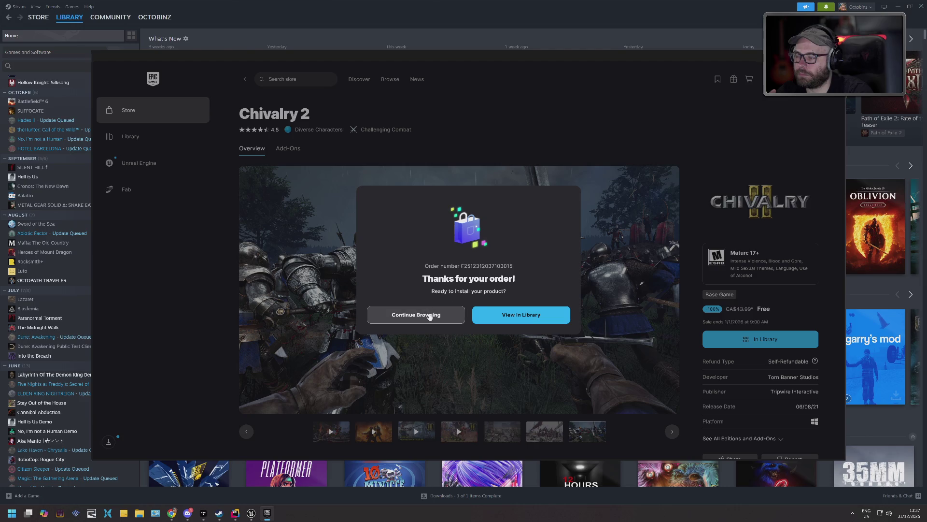
pyautogui.click(429, 315)
pyautogui.click(837, 56)
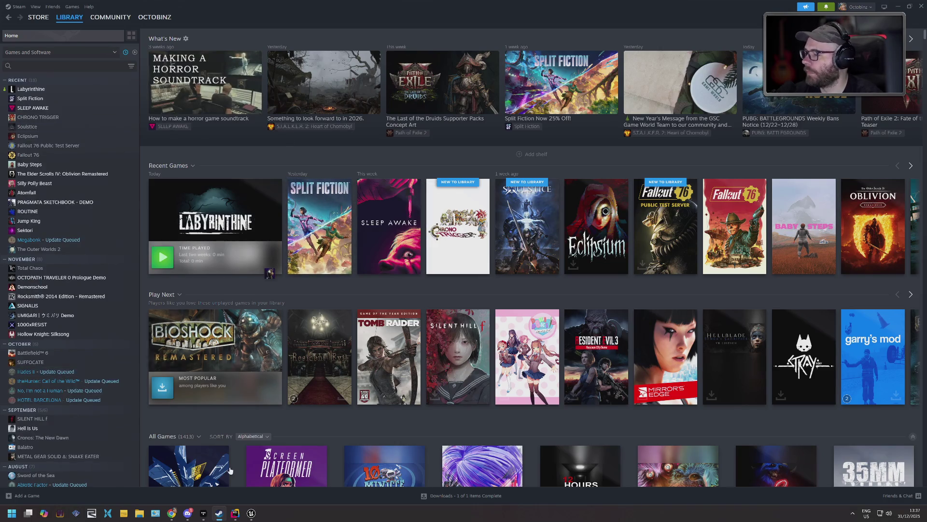
pyautogui.click(251, 513)
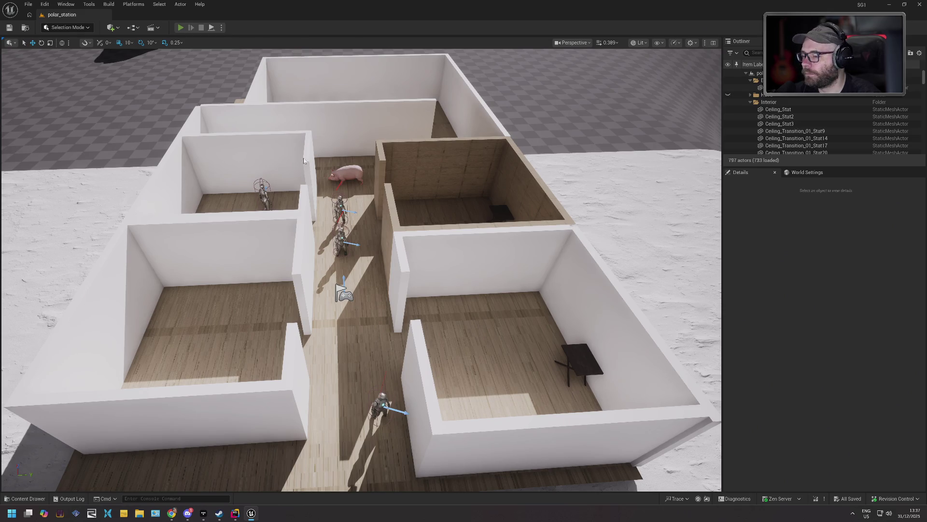
pyautogui.hotkey('alt', 'p')
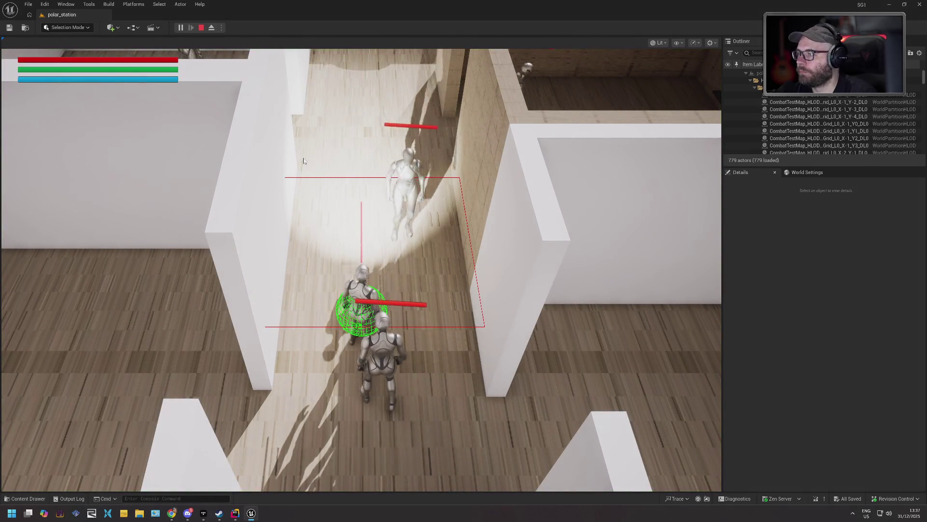
pyautogui.click(303, 161)
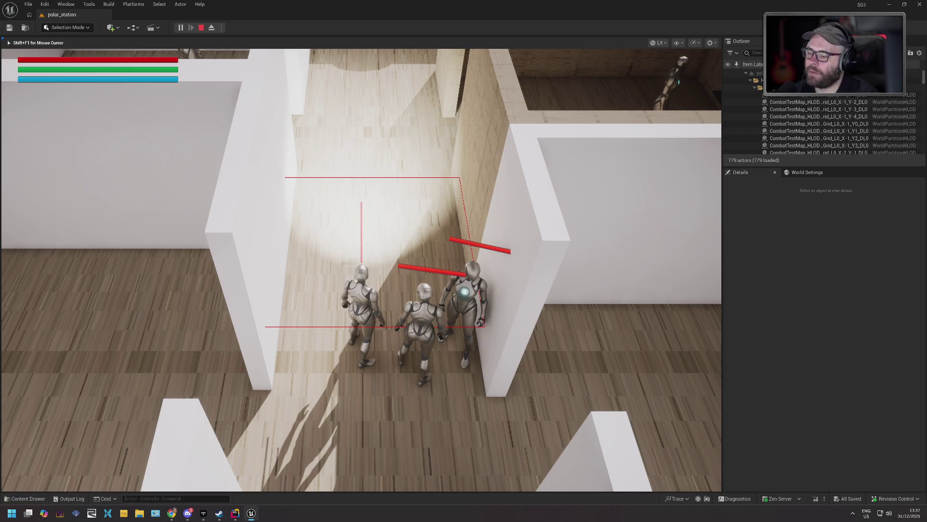
pyautogui.press('Escape')
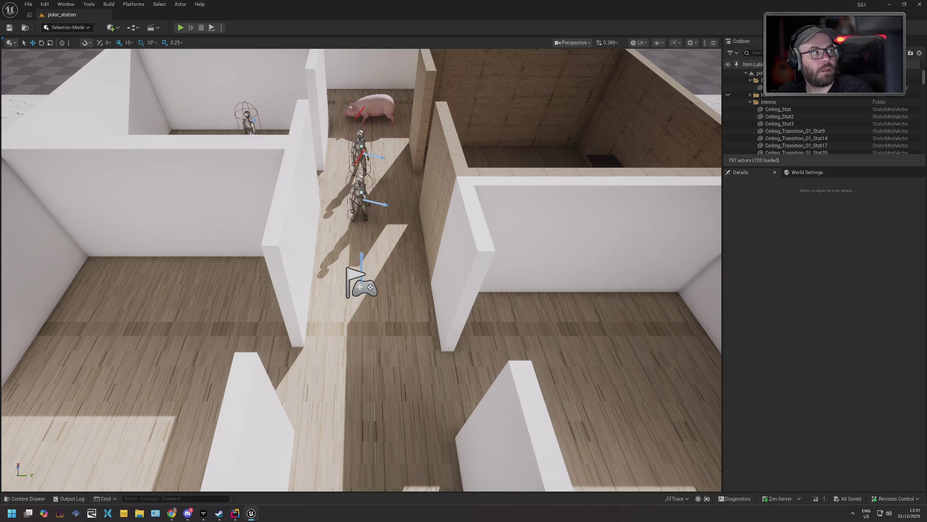
pyautogui.hotkey('alt', 'Tab')
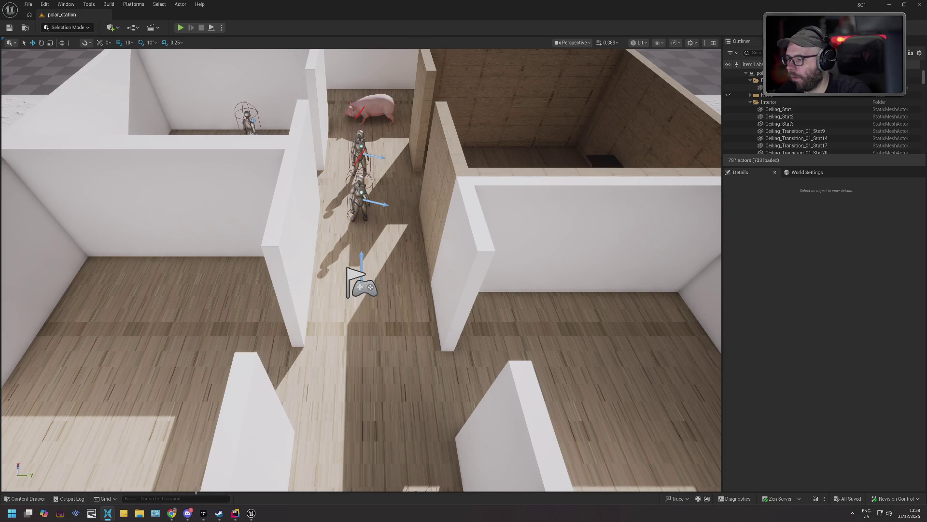
# - Exit the Unreal Editor so the Steam library home is left showing
pyautogui.click(920, 4)
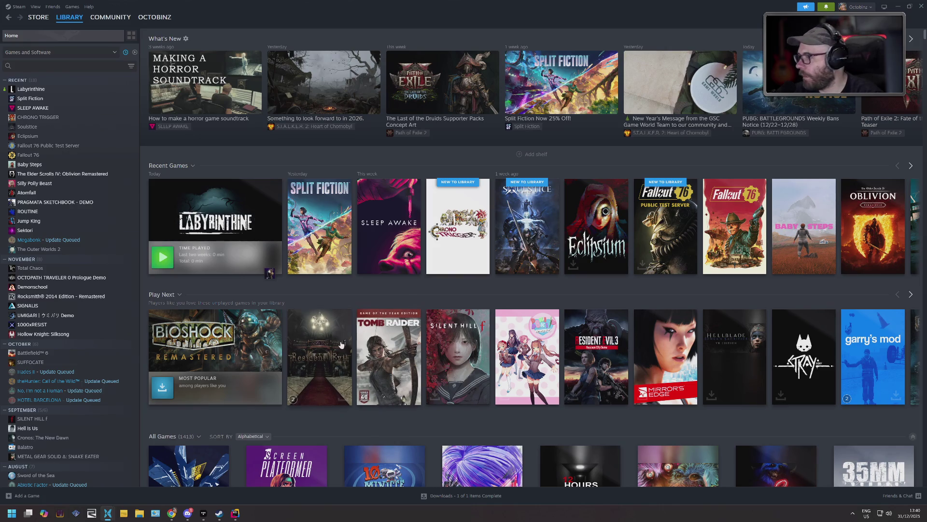
# - Return to the SG1 ability code in Rider and build the SG1 project with Ctrl+Shift+B
pyautogui.click(235, 513)
pyautogui.click(472, 211)
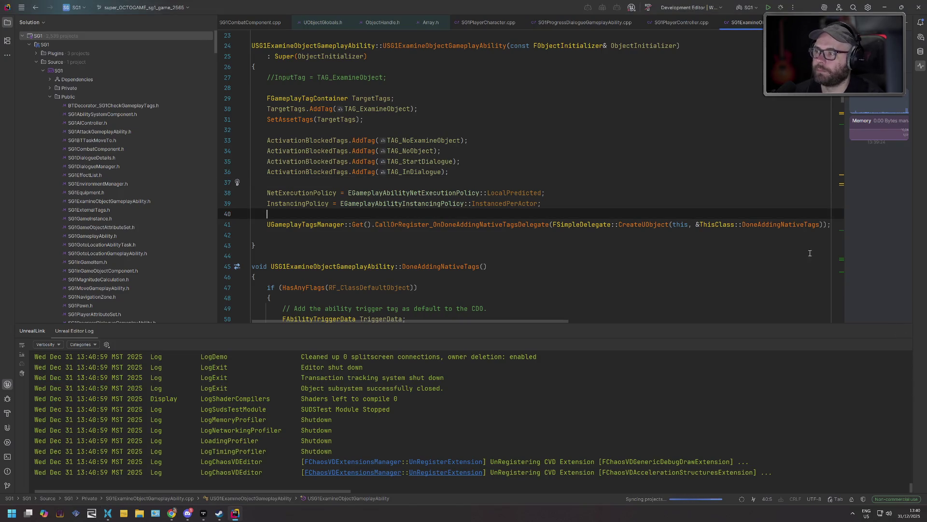
pyautogui.hotkey('alt', 'Tab')
pyautogui.press('Tab')
pyautogui.press('Tab')
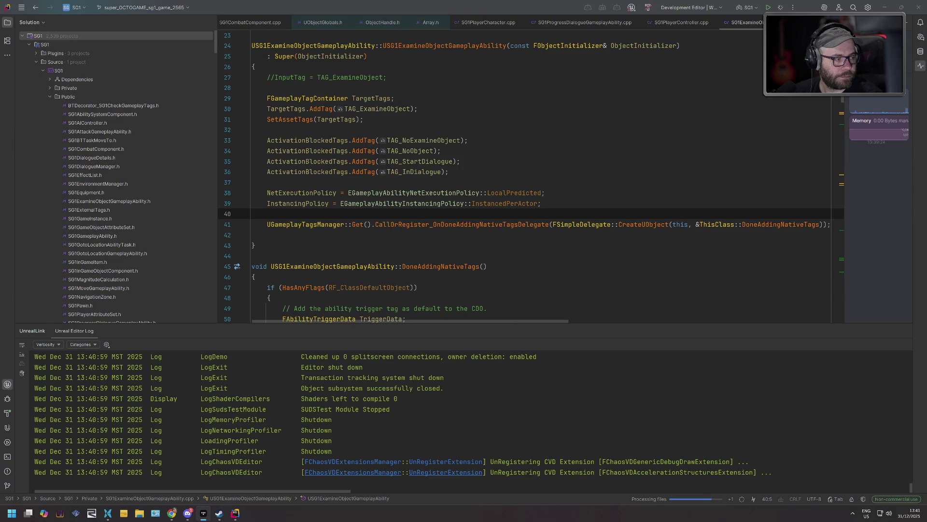
pyautogui.hotkey('ctrl', 'shift', 'b')
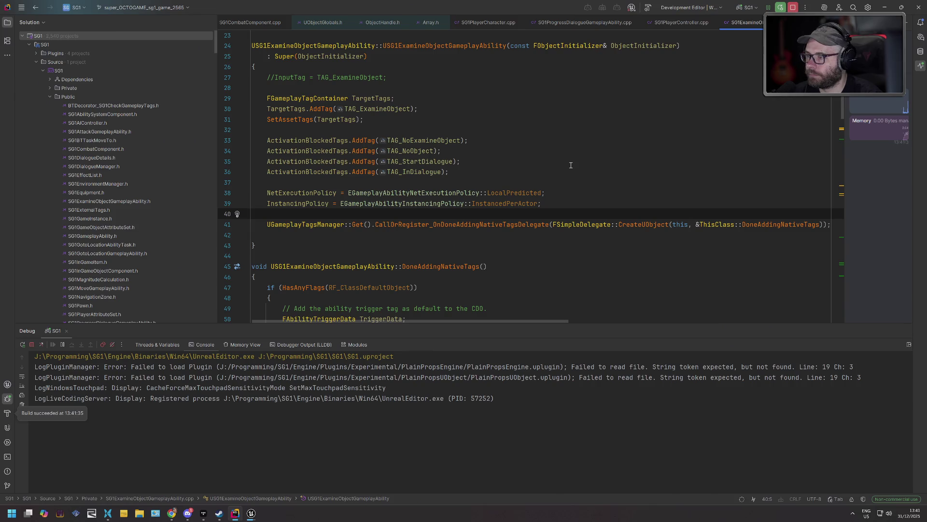
# - After startup finishes, bring the debugger-launched Unreal Editor with polar_station to the front
pyautogui.moveTo(579, 223)
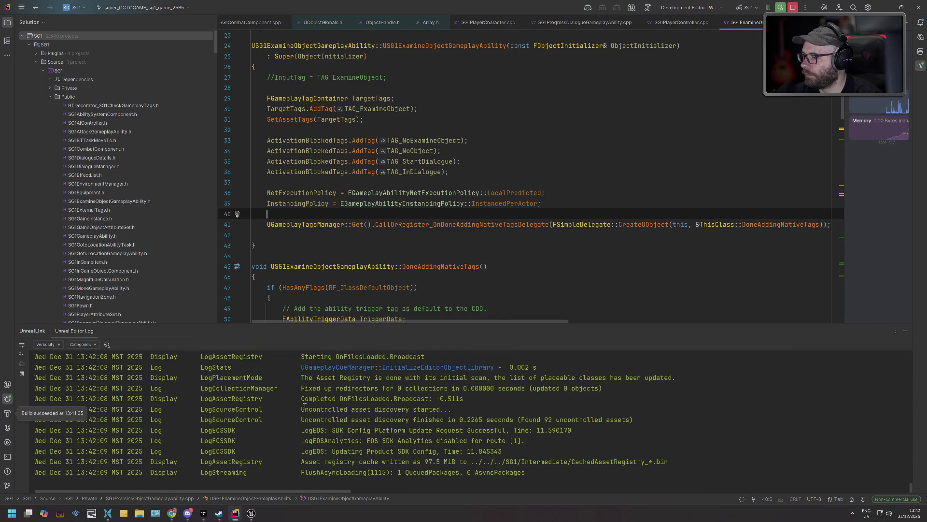
pyautogui.click(249, 513)
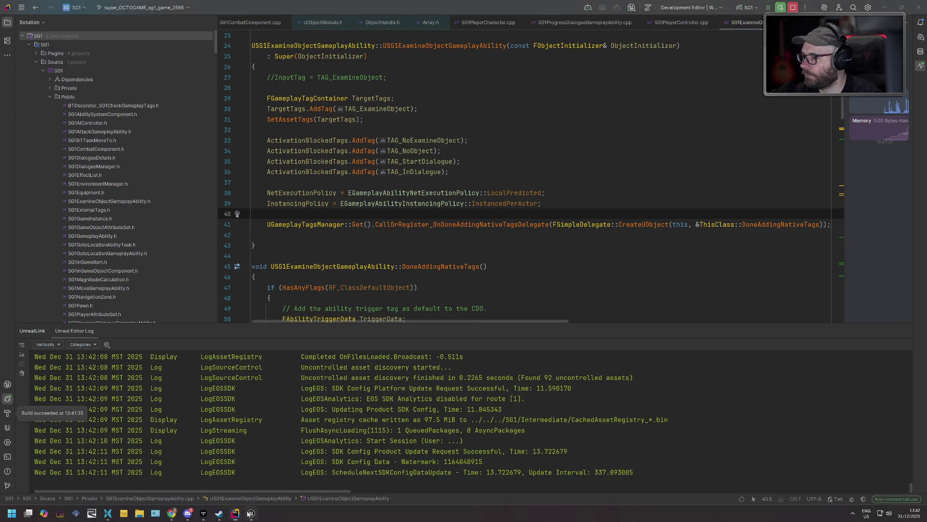
pyautogui.click(52, 5)
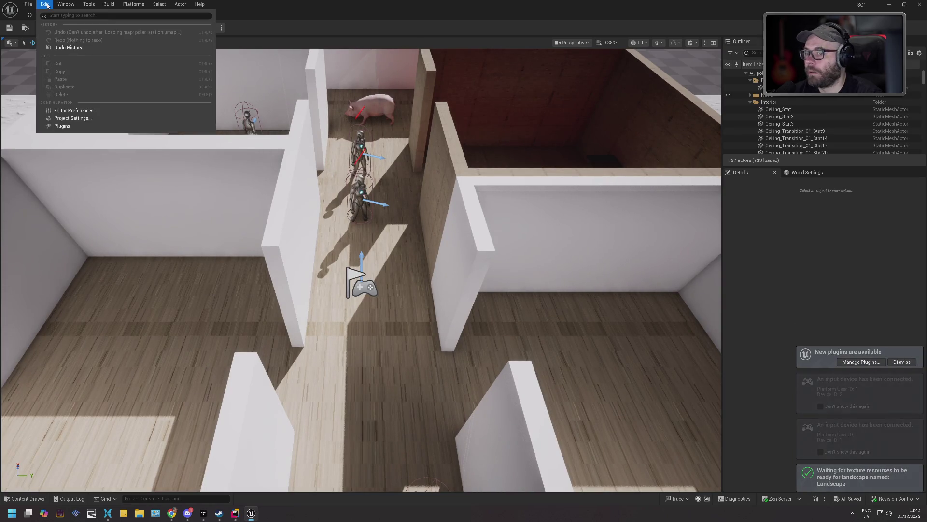
pyautogui.click(63, 126)
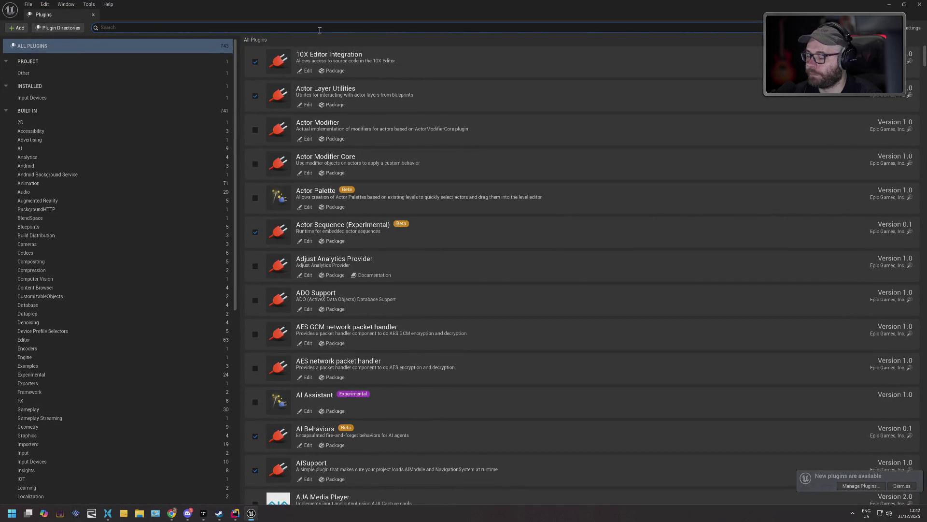
pyautogui.write('ds5')
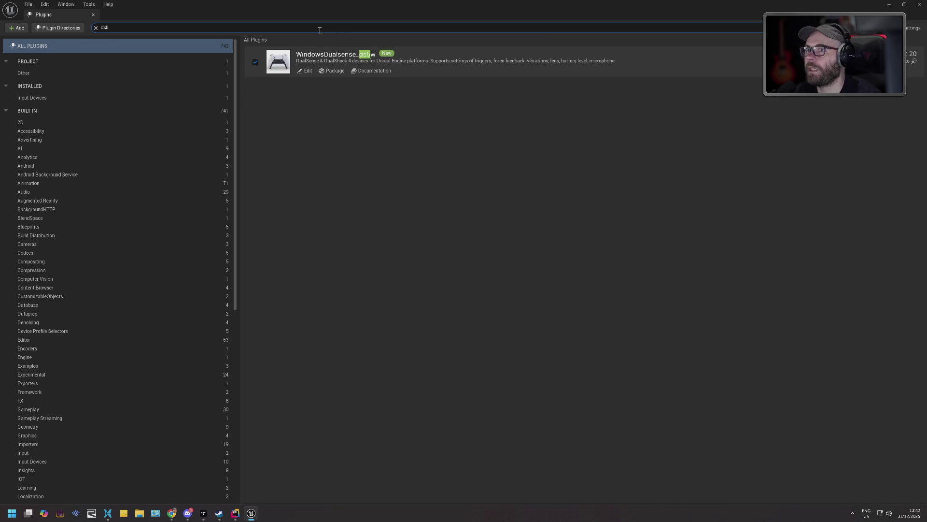
pyautogui.click(920, 4)
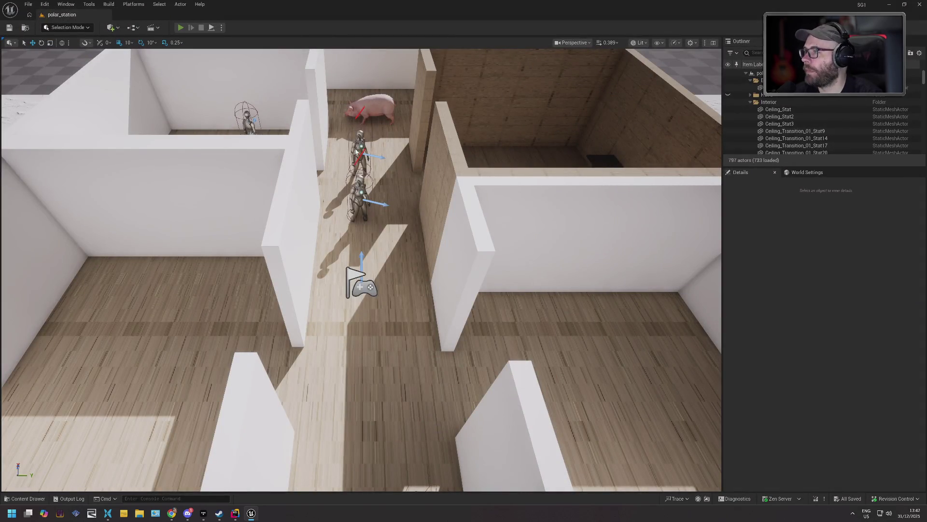
pyautogui.hotkey('alt', 'p')
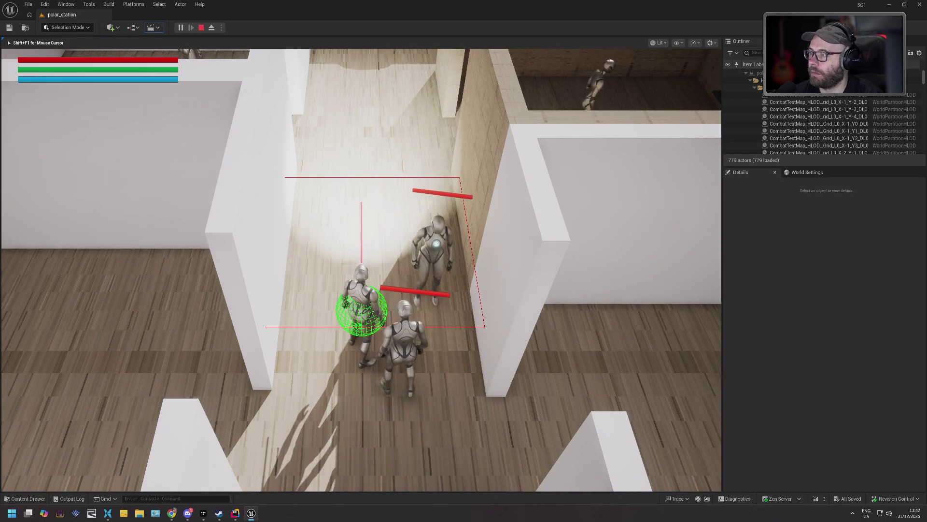
pyautogui.press('Escape')
pyautogui.click(44, 4)
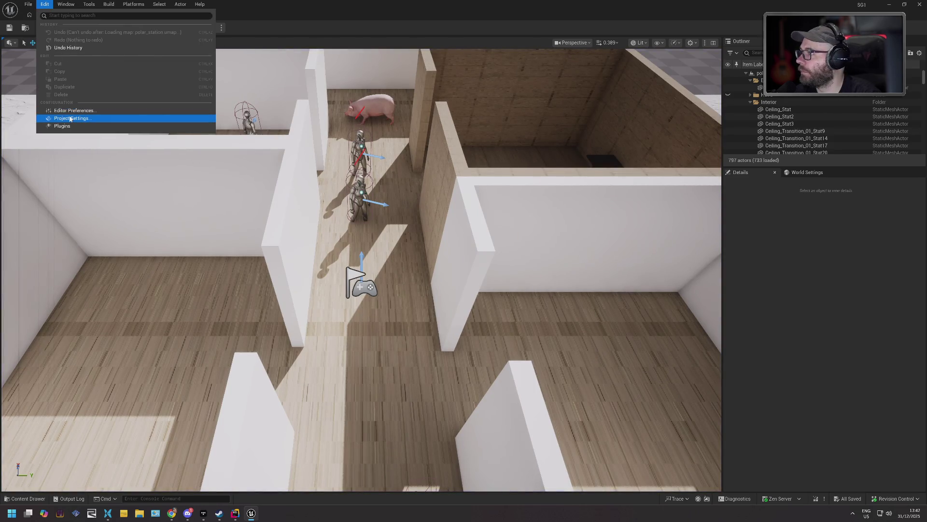
pyautogui.press('Escape')
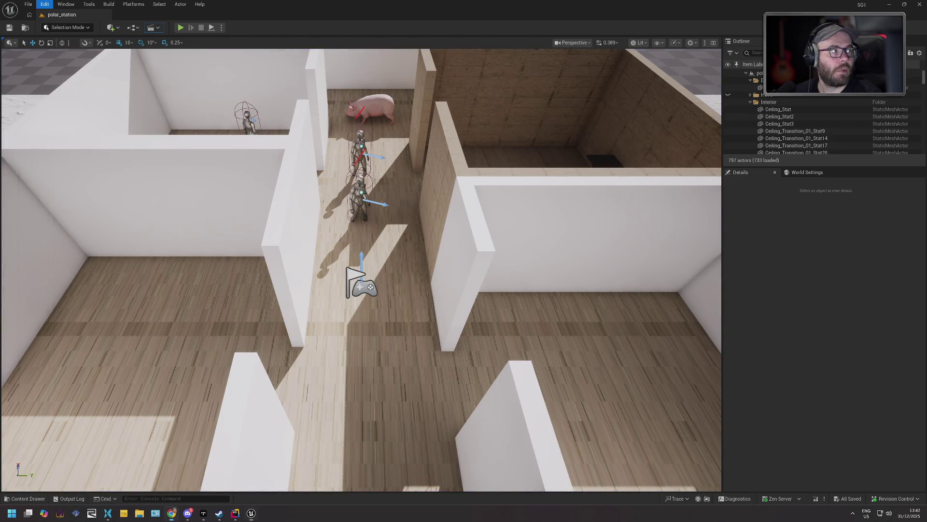
# - Maximize Chrome on the Unreal-Dualsense GitHub page, read through the README, and open its wiki documentation
pyautogui.hotkey('alt', 'Tab')
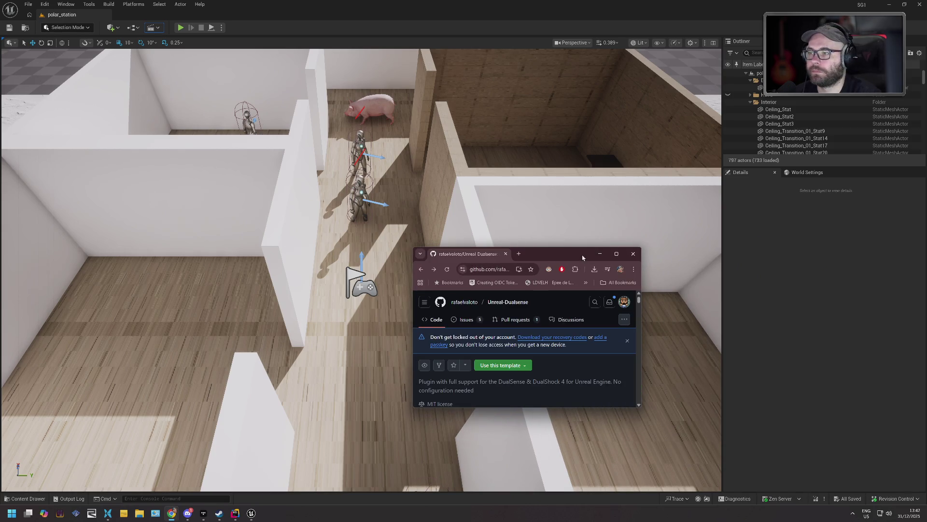
pyautogui.click(616, 253)
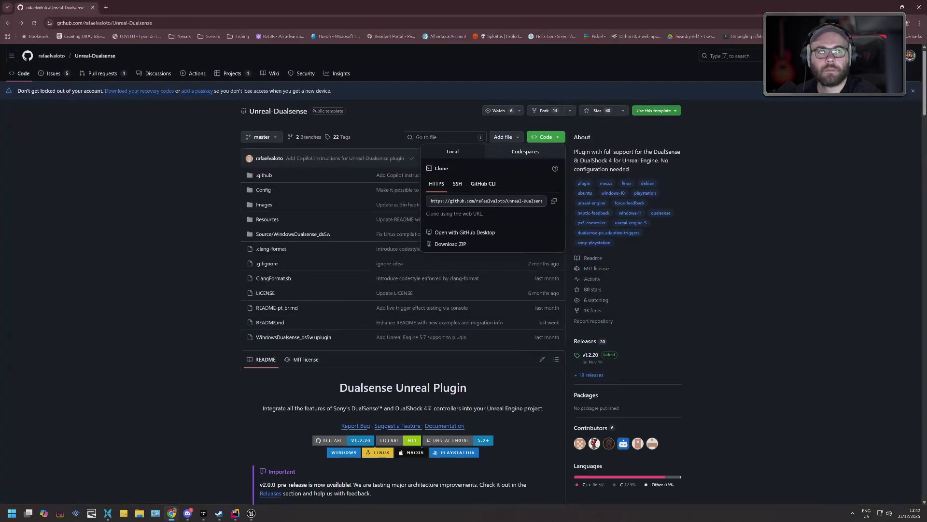
pyautogui.click(653, 247)
pyautogui.scroll(-9, 652, 248)
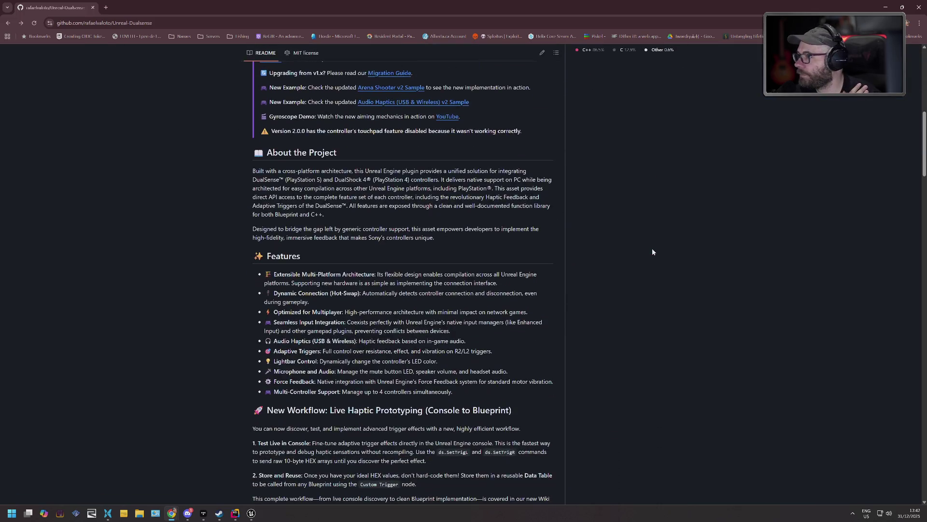
pyautogui.scroll(-12, 653, 250)
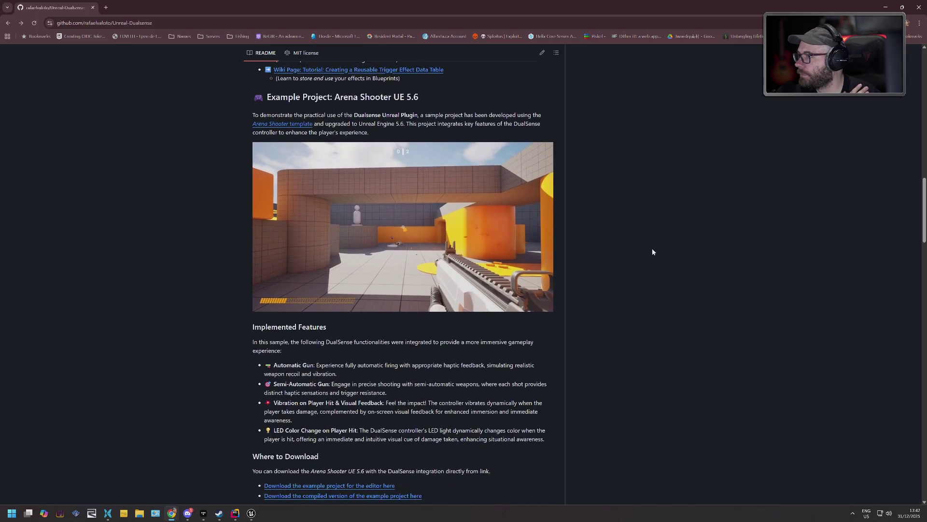
pyautogui.scroll(-16, 652, 251)
pyautogui.scroll(-15, 651, 251)
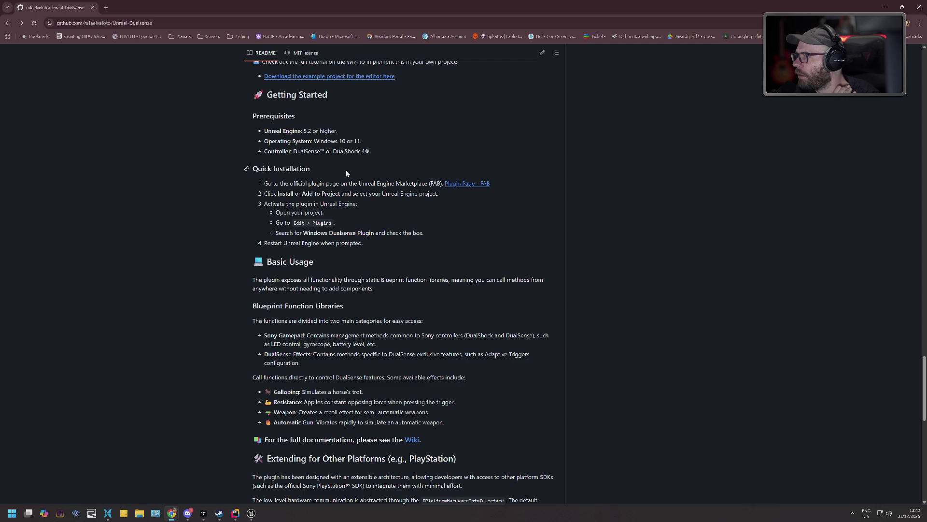
pyautogui.scroll(-2, 346, 170)
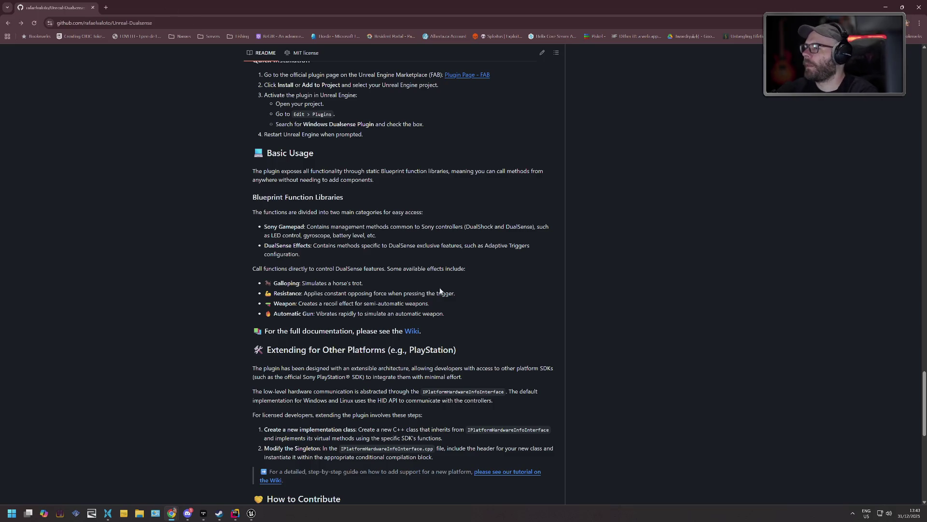
pyautogui.click(418, 333)
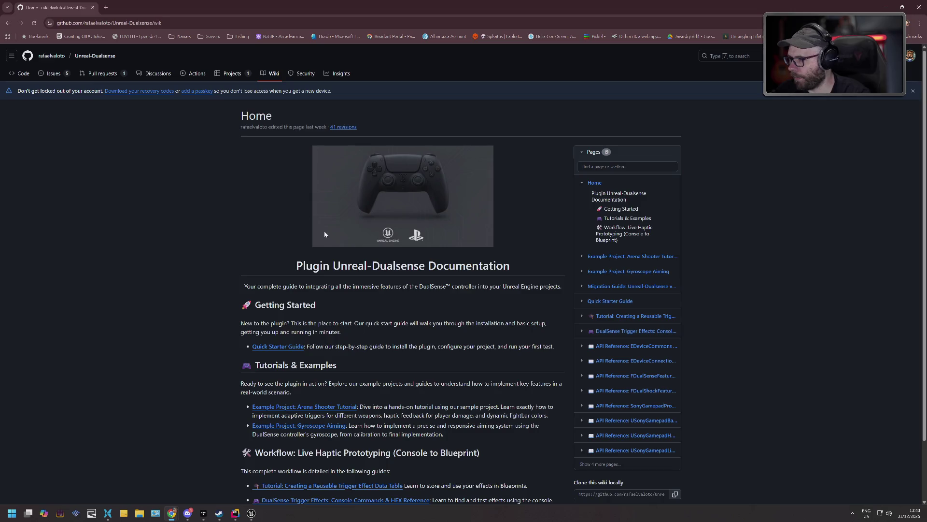
# - Skim the Dualsense wiki home, then in Unreal frame the corridor wall and briefly play-test polar_station
pyautogui.scroll(-2, 326, 233)
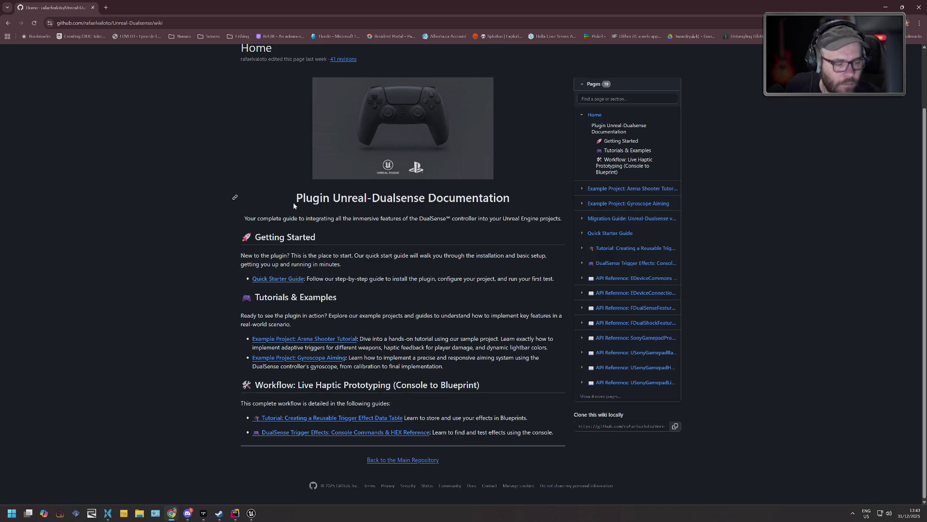
pyautogui.click(251, 513)
pyautogui.click(572, 252)
pyautogui.press('f')
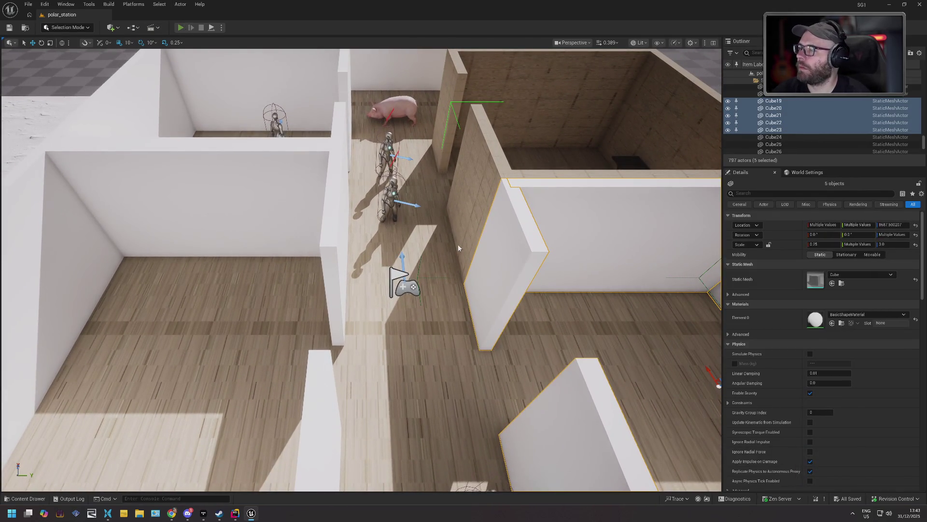
pyautogui.hotkey('alt', 'p')
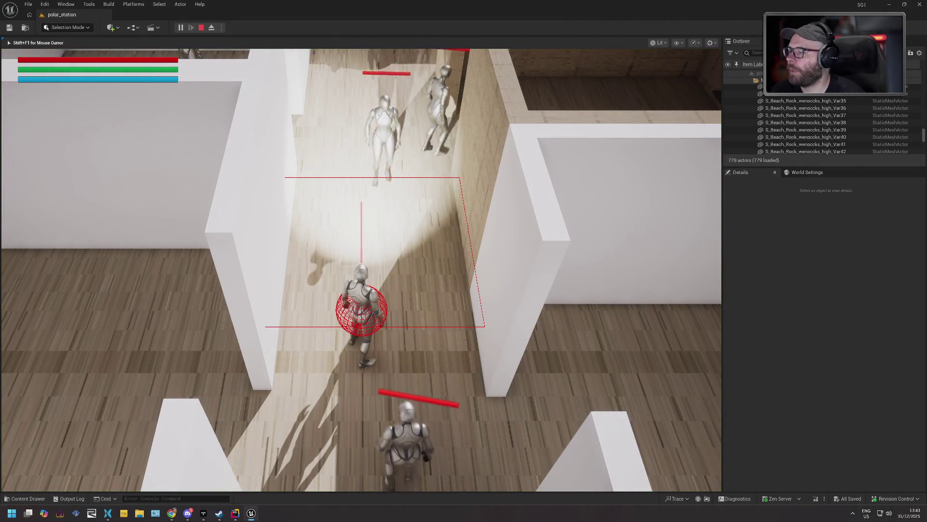
pyautogui.press('Escape')
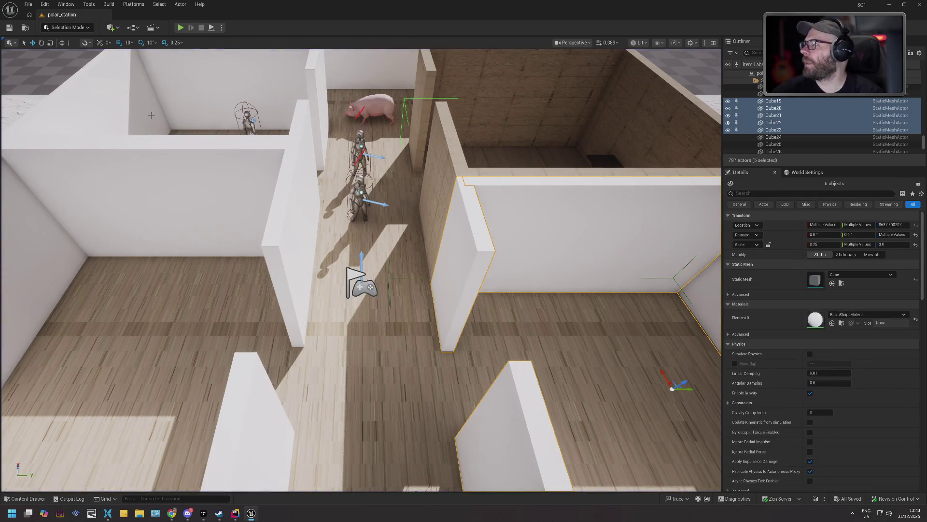
pyautogui.click(28, 499)
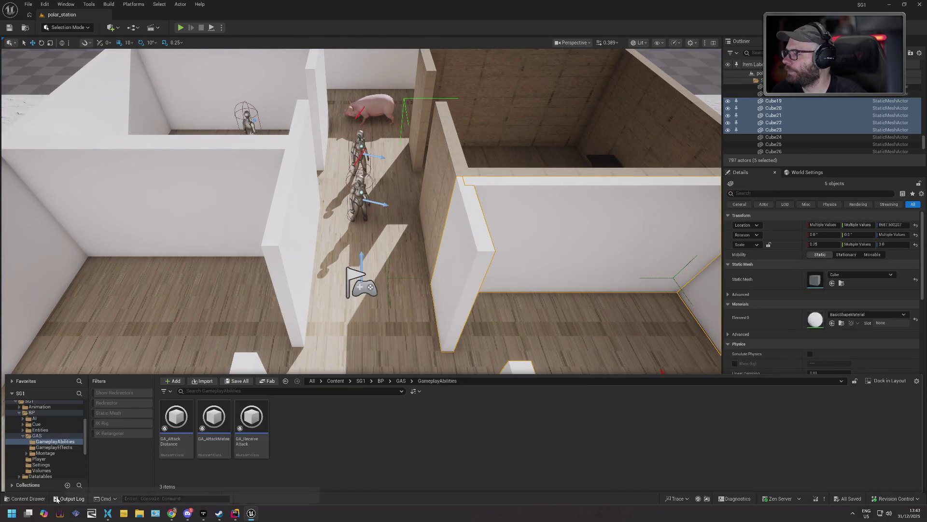
# - Navigate the Content Drawer to the SG1 Input folder and open IMC_Default
pyautogui.click(30, 435)
pyautogui.scroll(-2, 39, 444)
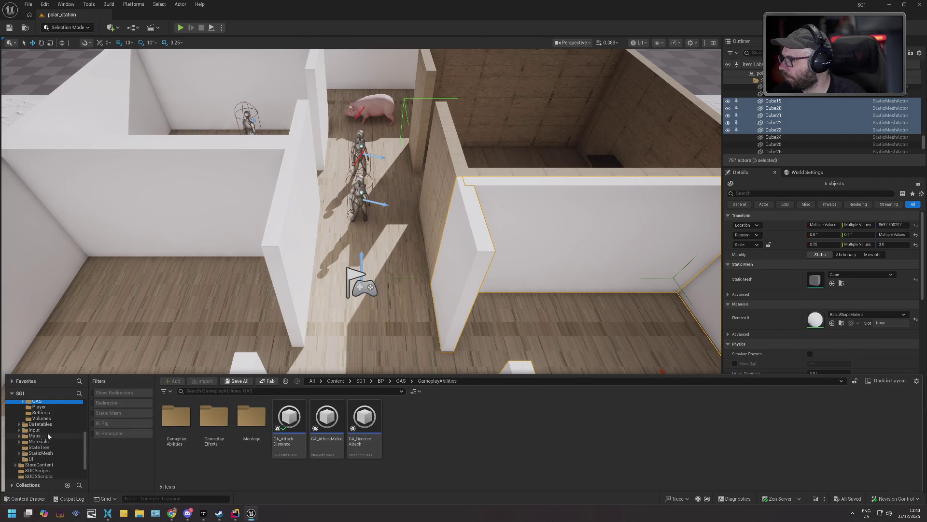
pyautogui.doubleClick(49, 431)
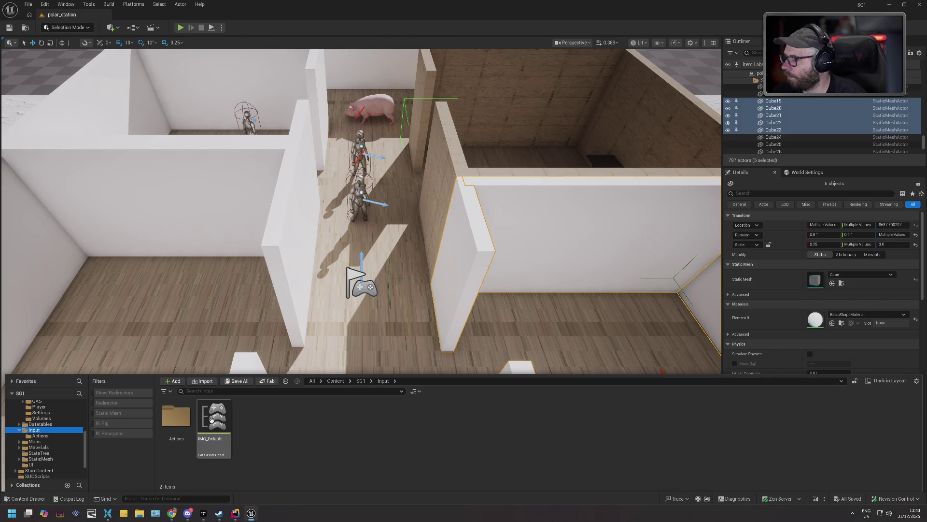
pyautogui.doubleClick(214, 417)
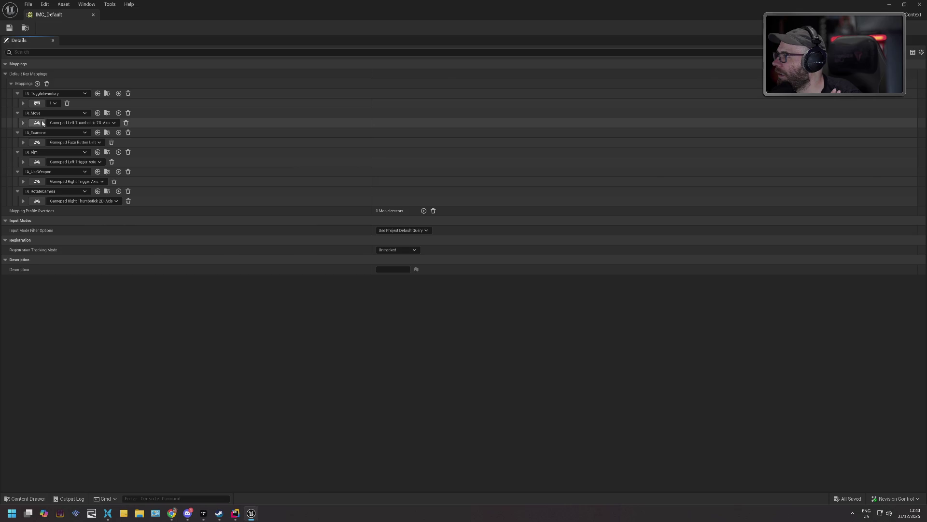
# - Add a new key mapping to IA_Move and browse the Gamepad keys without choosing one
pyautogui.click(119, 113)
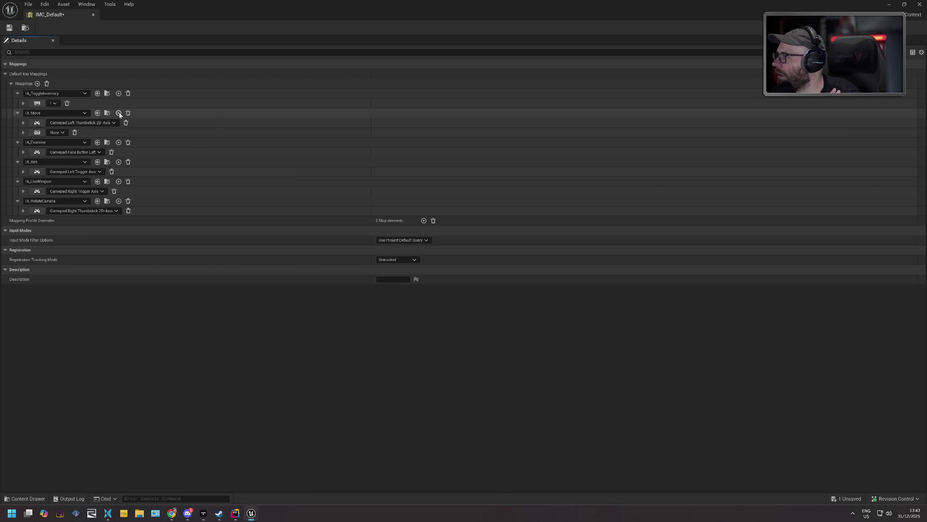
pyautogui.click(58, 133)
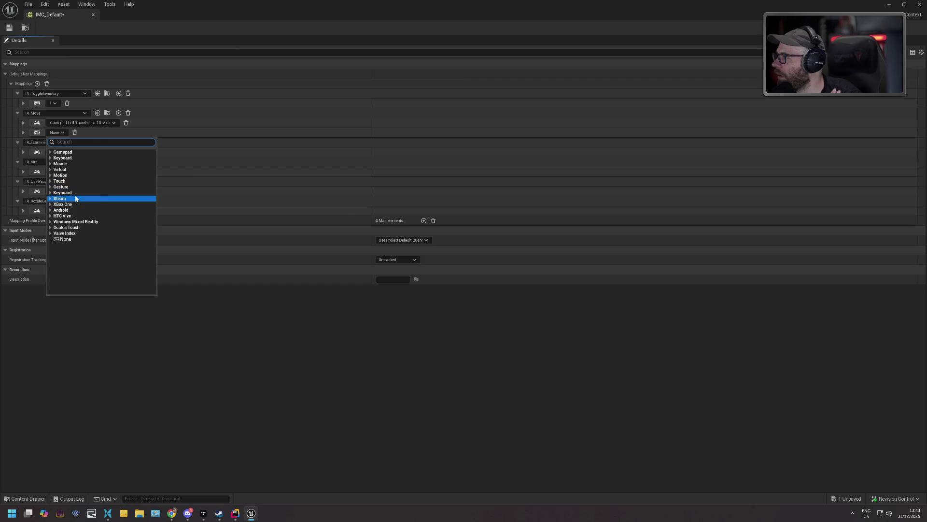
pyautogui.click(51, 154)
pyautogui.scroll(-3, 117, 176)
pyautogui.scroll(-4, 117, 175)
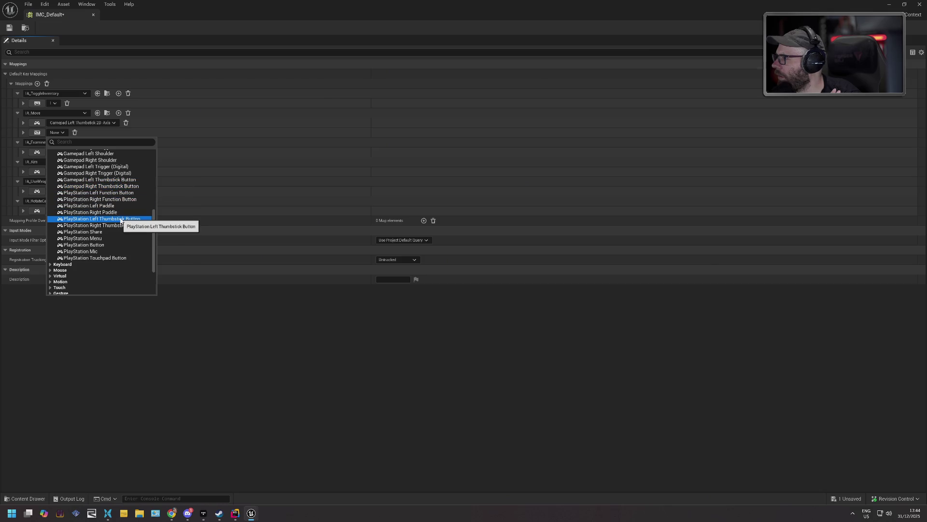
pyautogui.scroll(1, 121, 230)
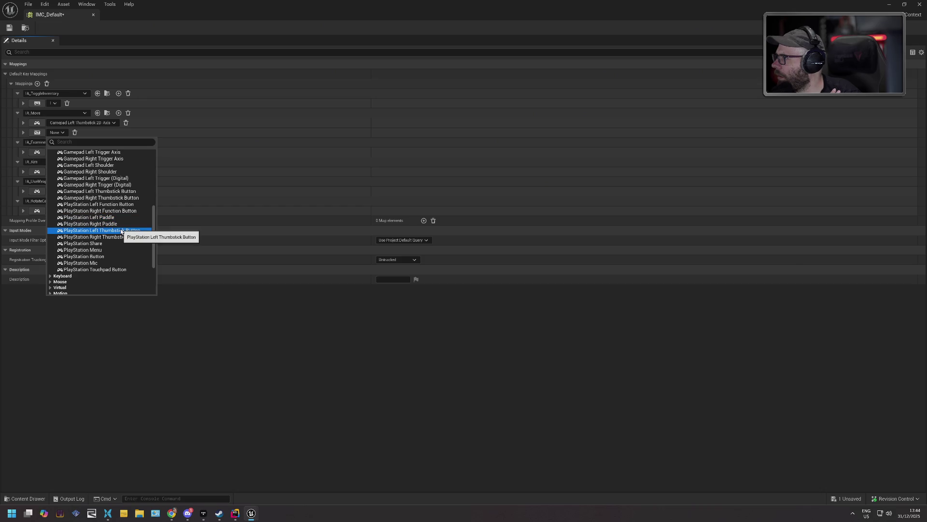
pyautogui.scroll(15, 121, 231)
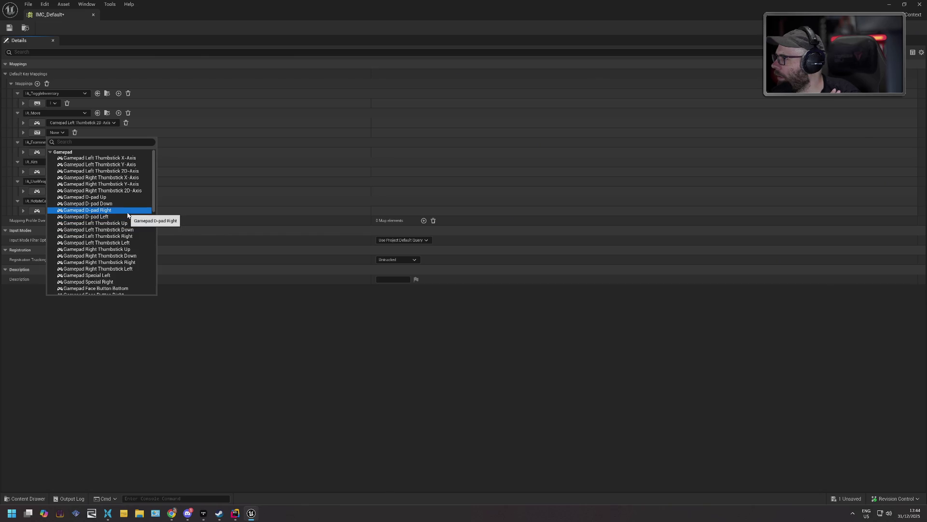
pyautogui.scroll(-1, 128, 215)
pyautogui.scroll(1, 128, 215)
pyautogui.scroll(-20, 130, 215)
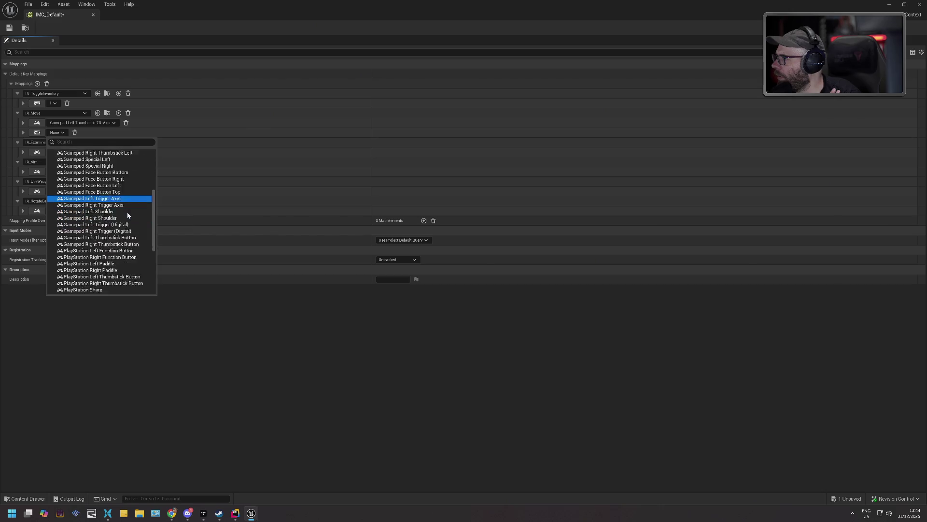
pyautogui.scroll(5, 128, 227)
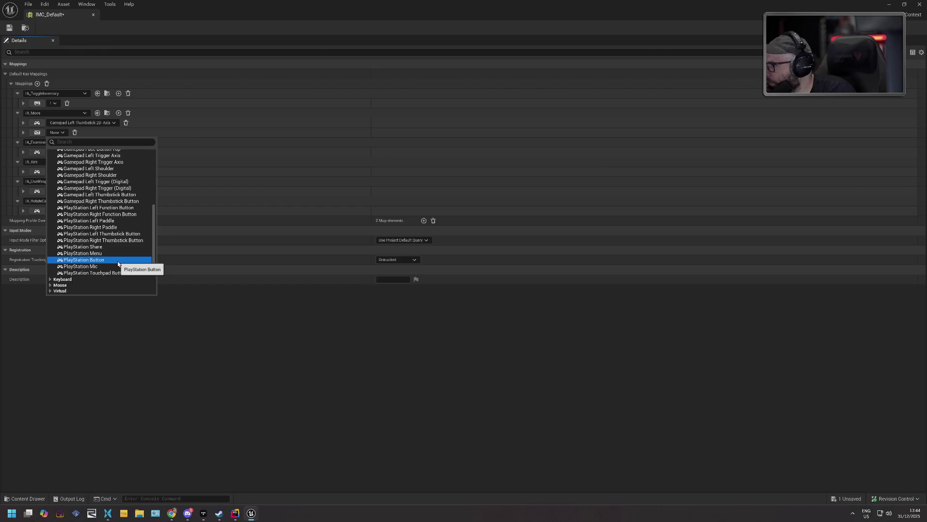
pyautogui.scroll(2, 120, 264)
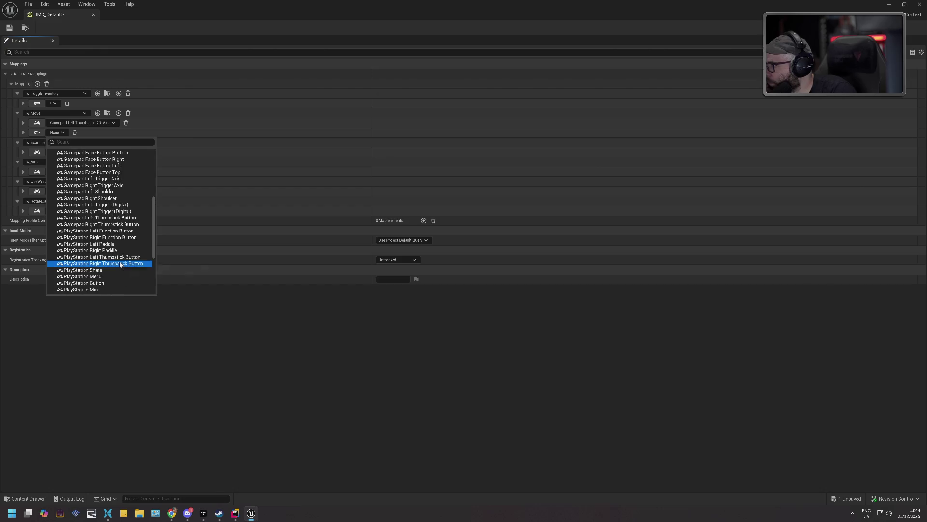
pyautogui.click(208, 316)
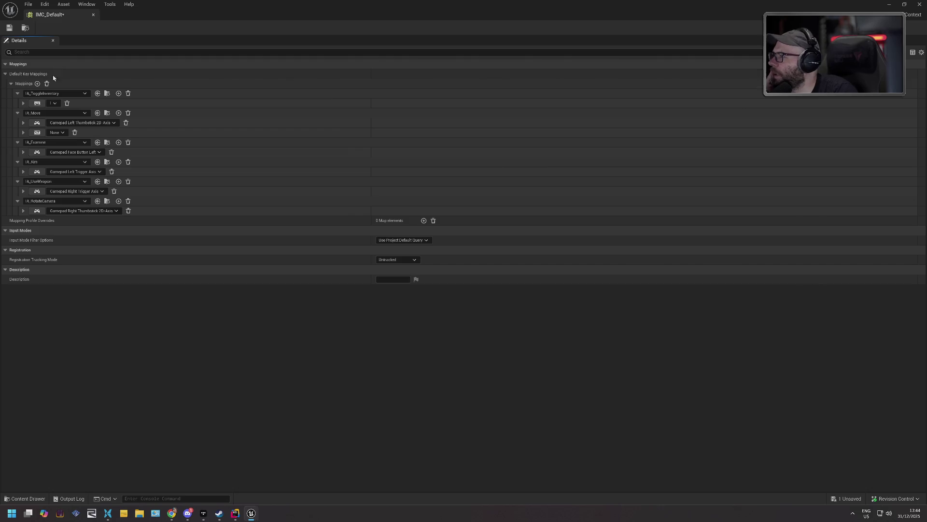
# - Delete IA_Move's empty None mapping, glance at IA_Examine's settings, and save IMC_Default
pyautogui.click(75, 132)
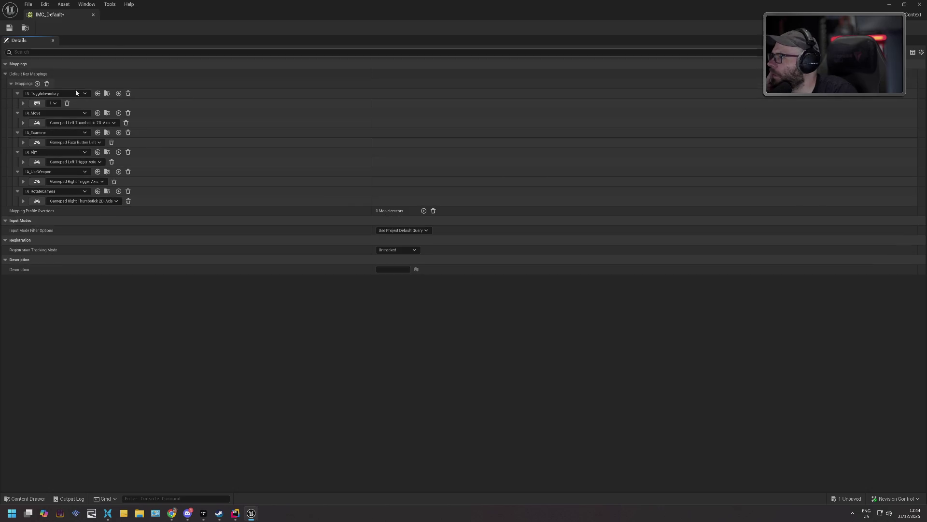
pyautogui.click(22, 142)
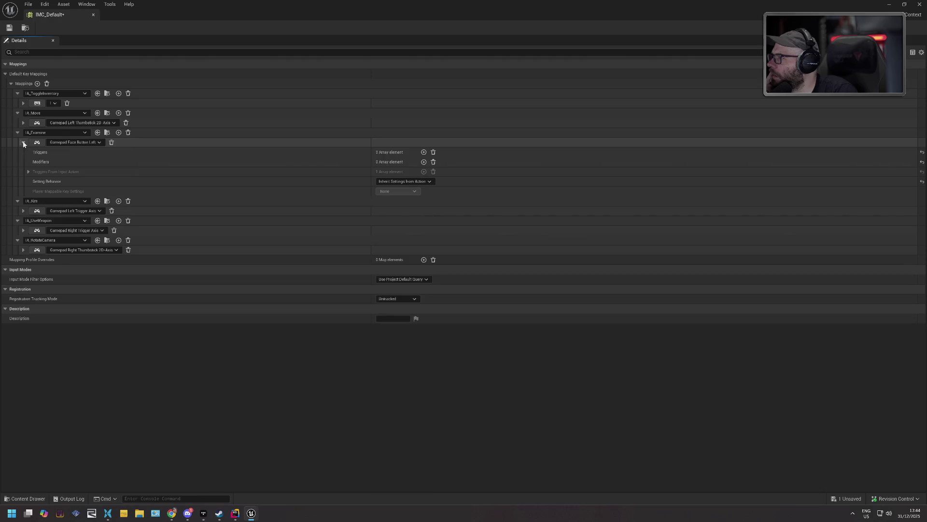
pyautogui.click(23, 142)
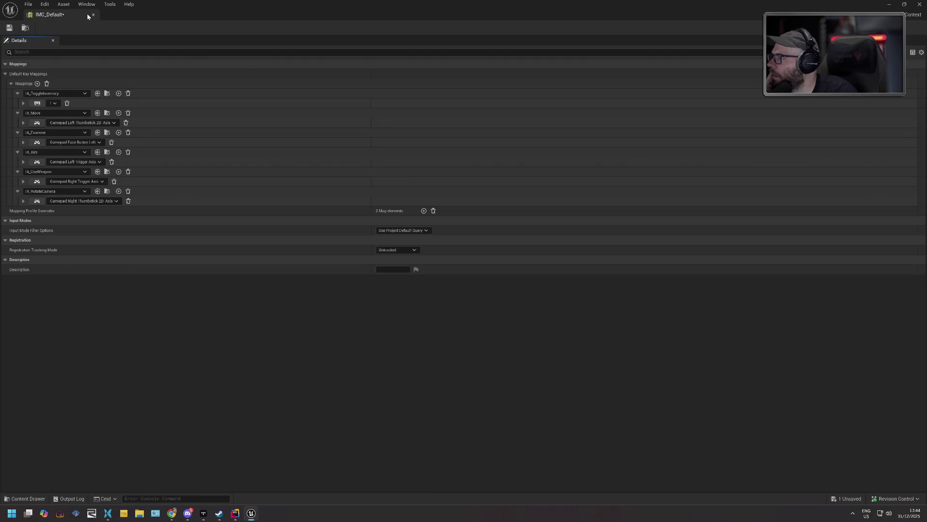
pyautogui.click(10, 29)
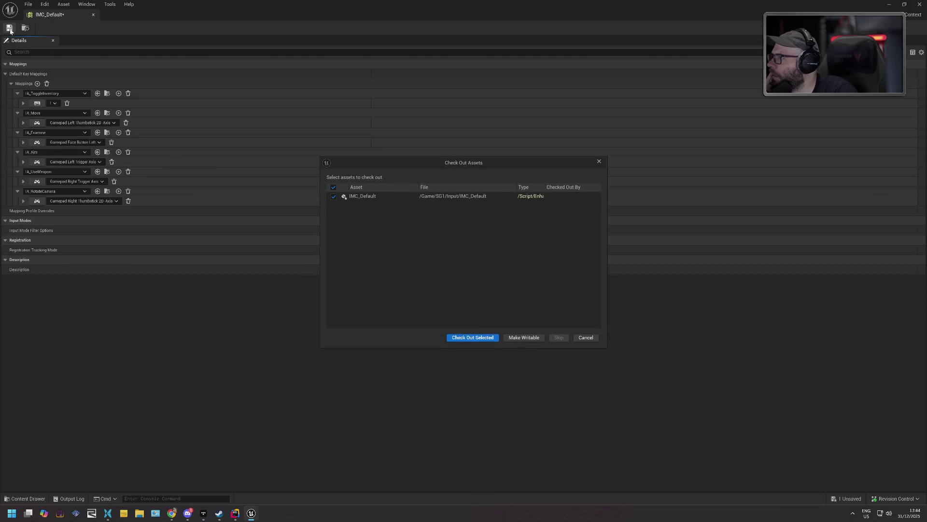
# - Check out IMC_Default so its changes save, then close the IMC_Default editor window
pyautogui.click(475, 338)
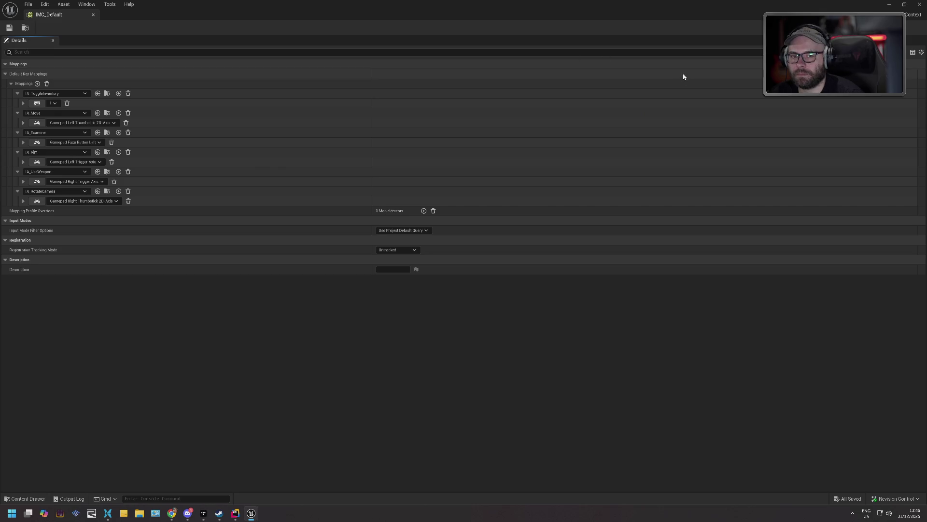
pyautogui.click(920, 4)
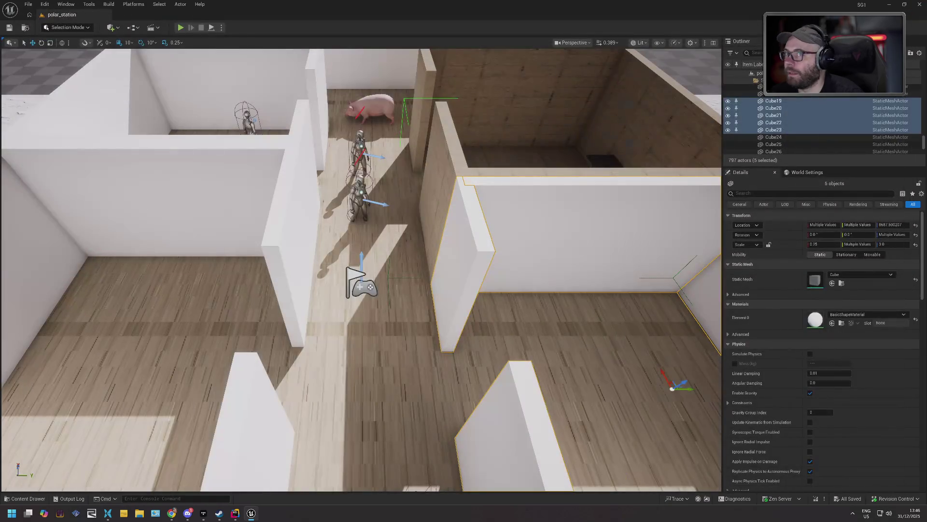
pyautogui.click(46, 5)
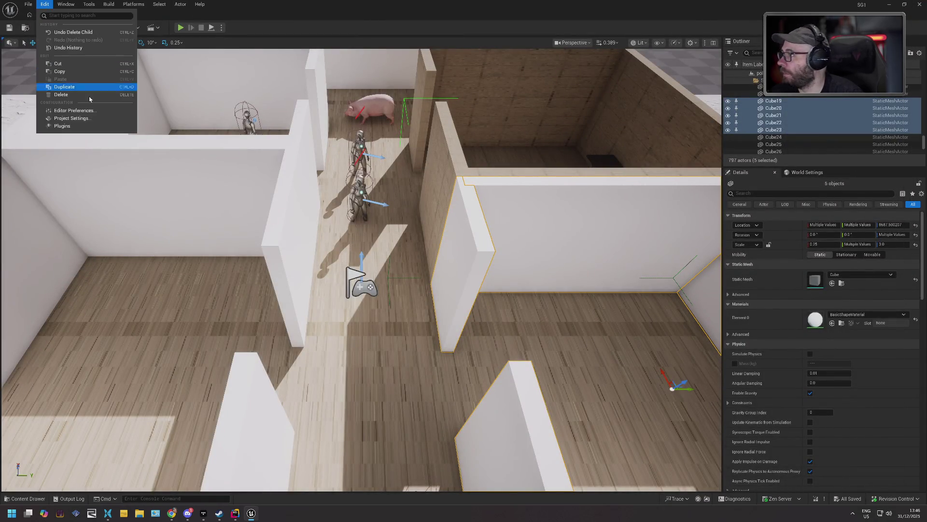
pyautogui.click(99, 124)
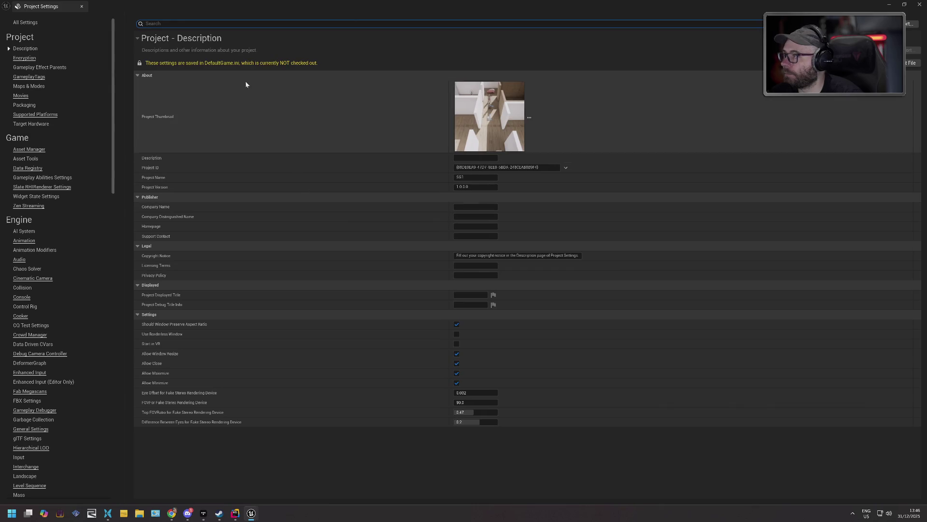
pyautogui.write('ds')
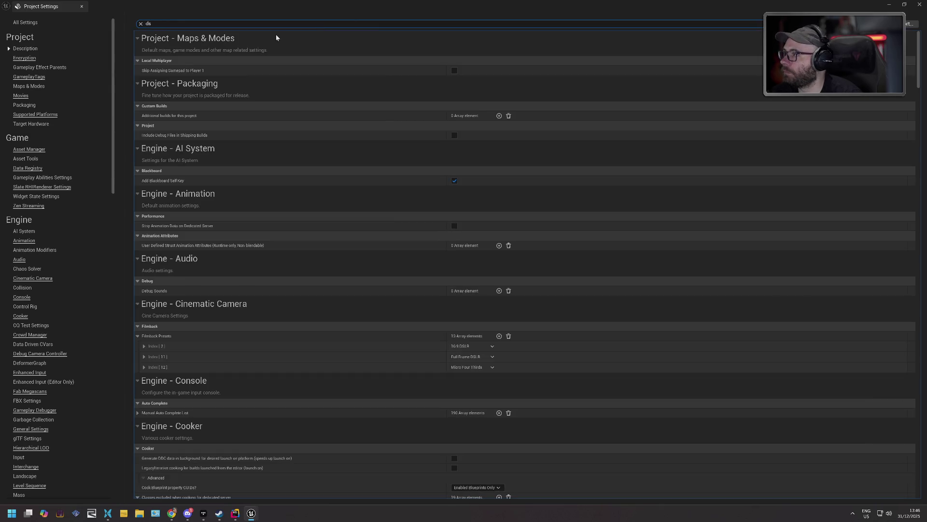
pyautogui.write('5')
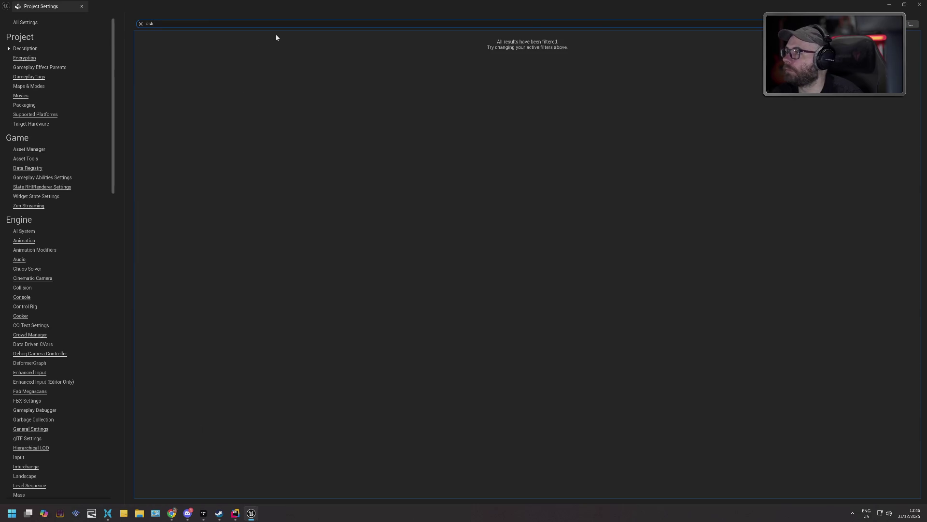
pyautogui.hotkey('ctrl', 'a')
pyautogui.write('dual')
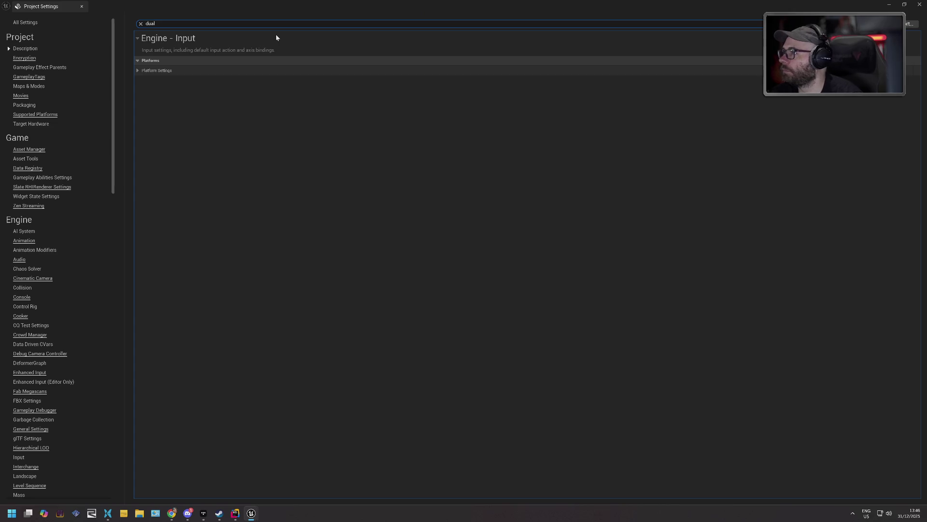
pyautogui.click(137, 70)
pyautogui.click(143, 80)
pyautogui.click(149, 90)
pyautogui.click(155, 100)
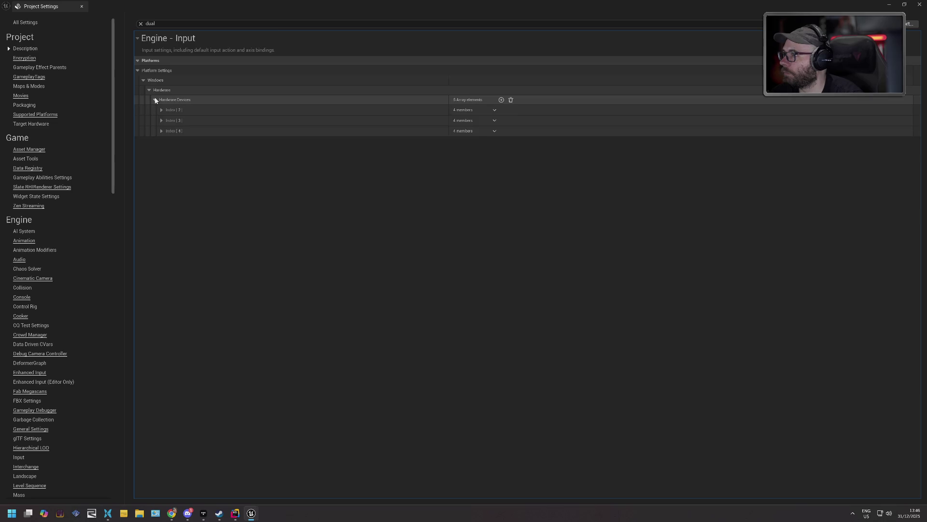
pyautogui.click(161, 110)
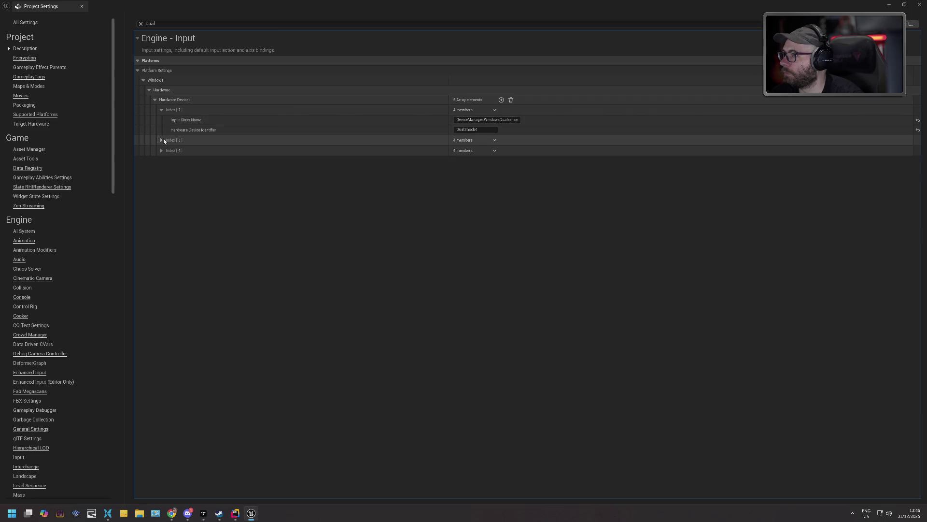
pyautogui.click(162, 140)
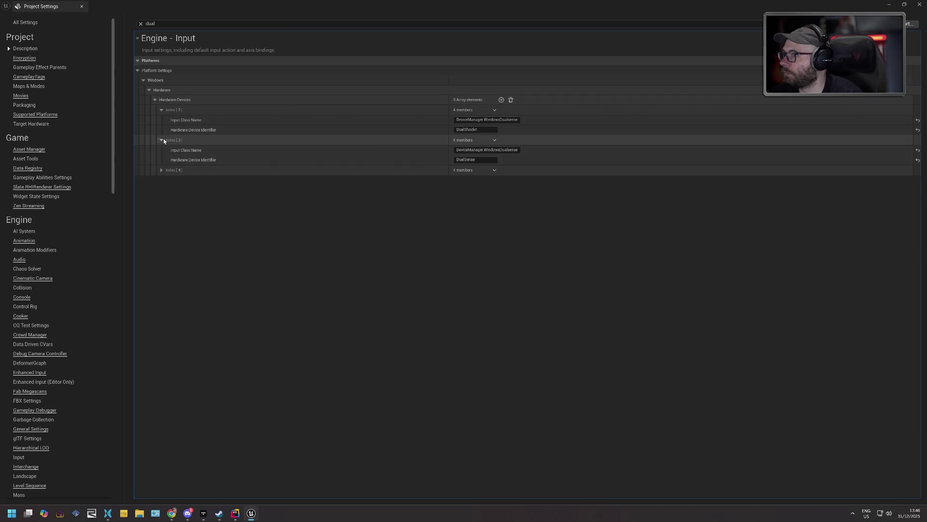
pyautogui.click(162, 170)
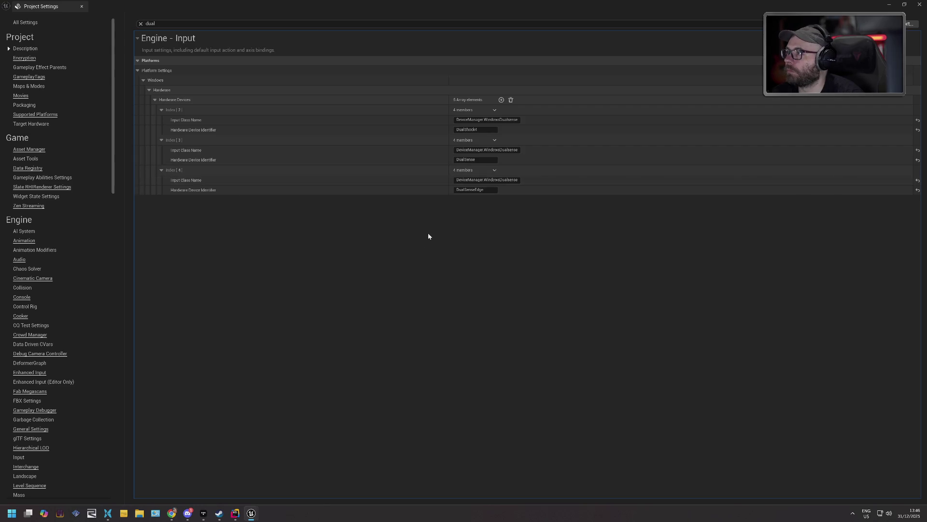
pyautogui.click(920, 5)
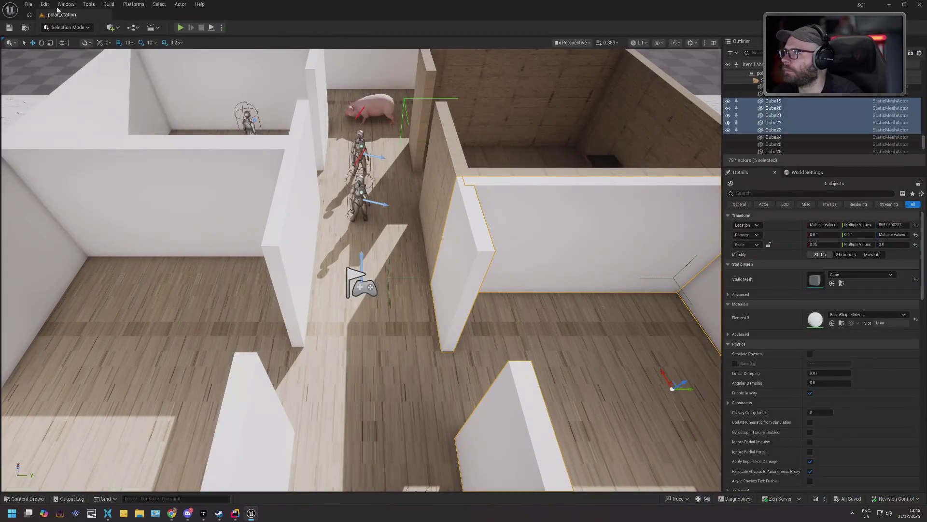
pyautogui.click(45, 4)
pyautogui.click(56, 127)
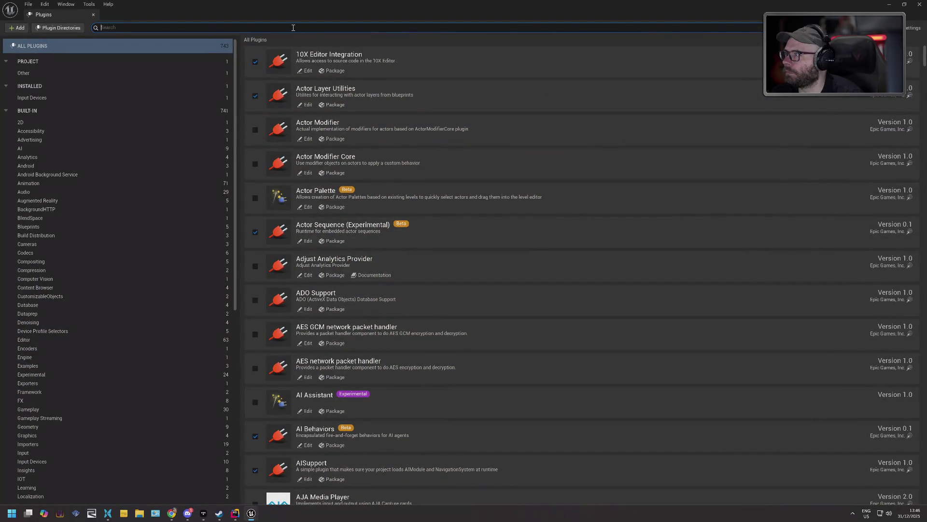
pyautogui.click(920, 4)
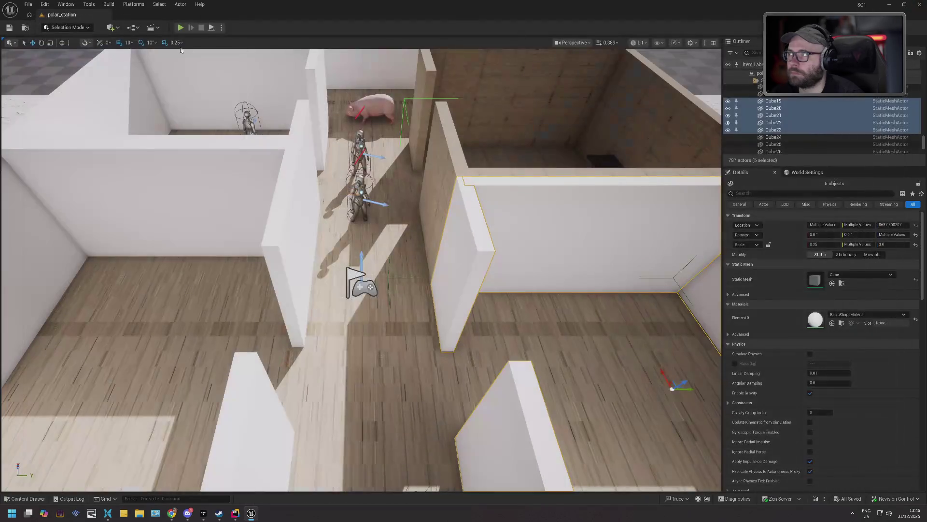
pyautogui.click(181, 28)
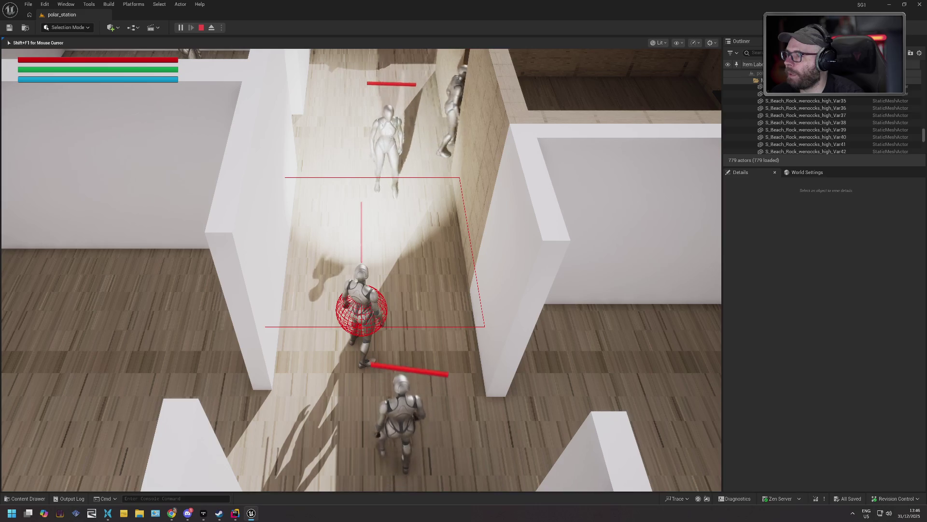
pyautogui.press('Escape')
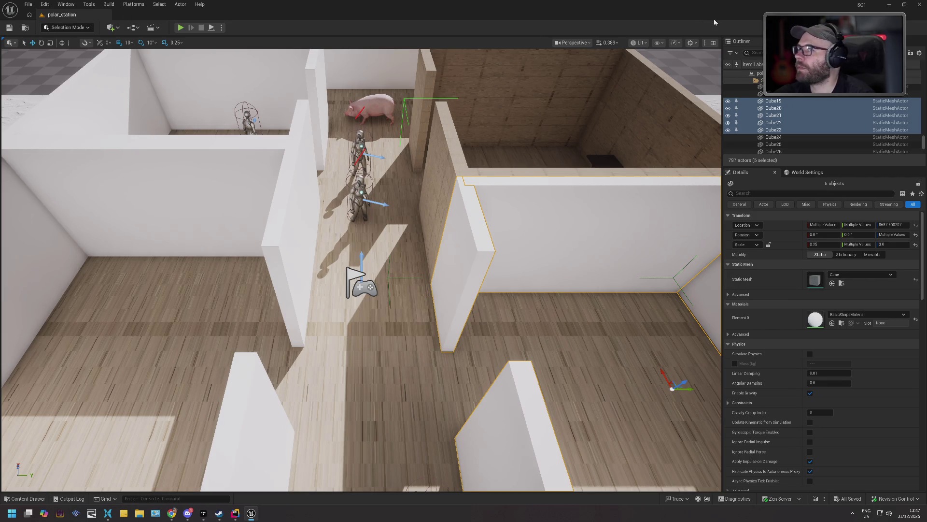
pyautogui.click(920, 4)
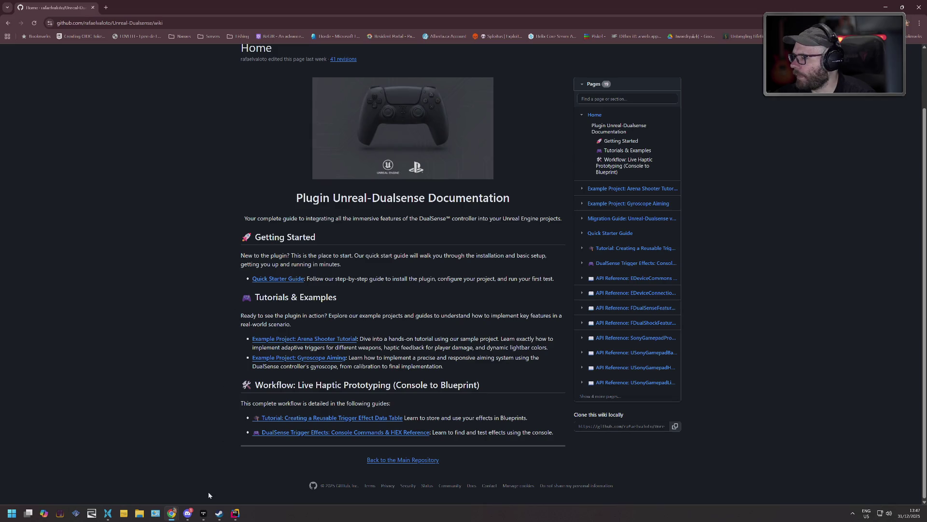
# - Build SG1 from the SG1ExamineObjectGameplayAbility source in Rider, then return to the relaunched Unreal Editor
pyautogui.click(236, 513)
pyautogui.click(370, 193)
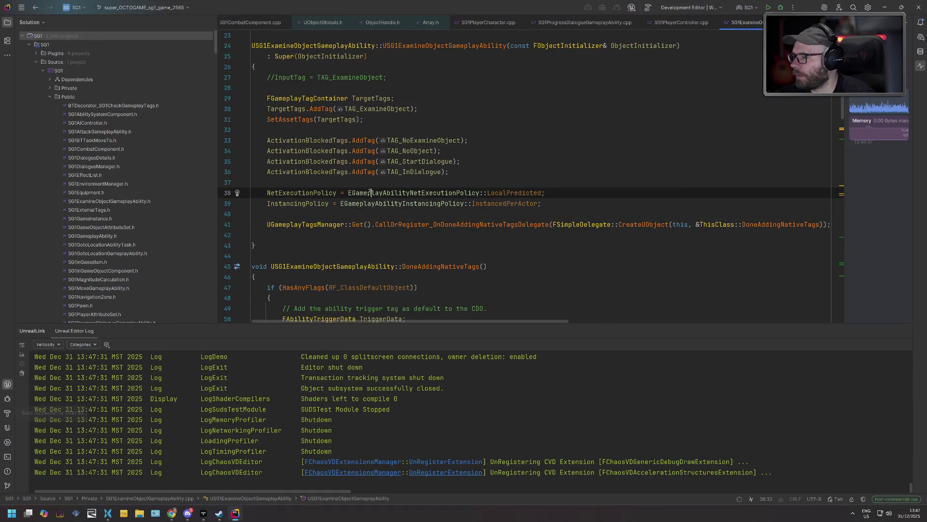
pyautogui.press('F5')
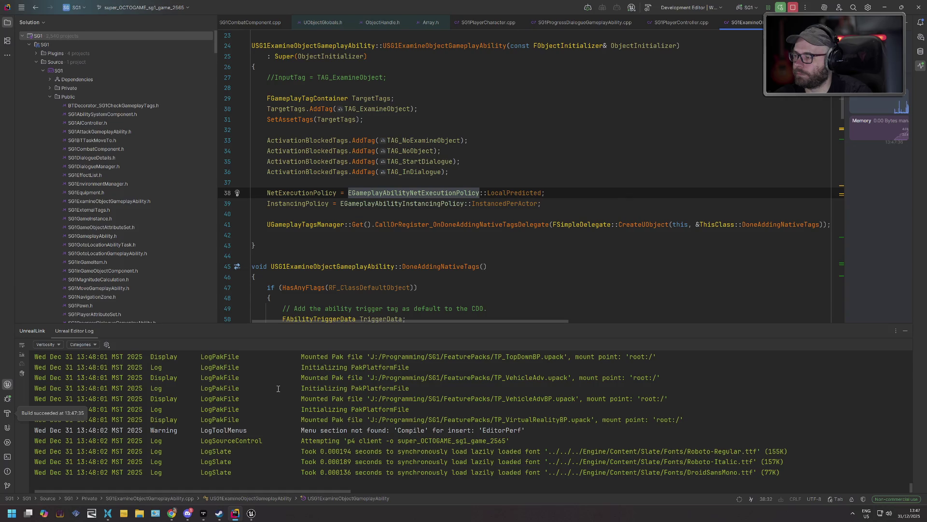
pyautogui.click(253, 513)
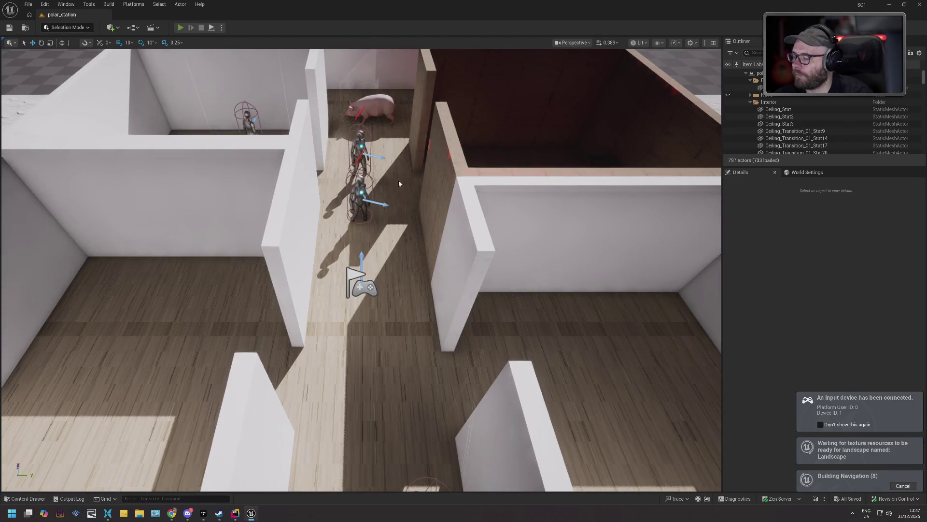
pyautogui.hotkey('alt', 'p')
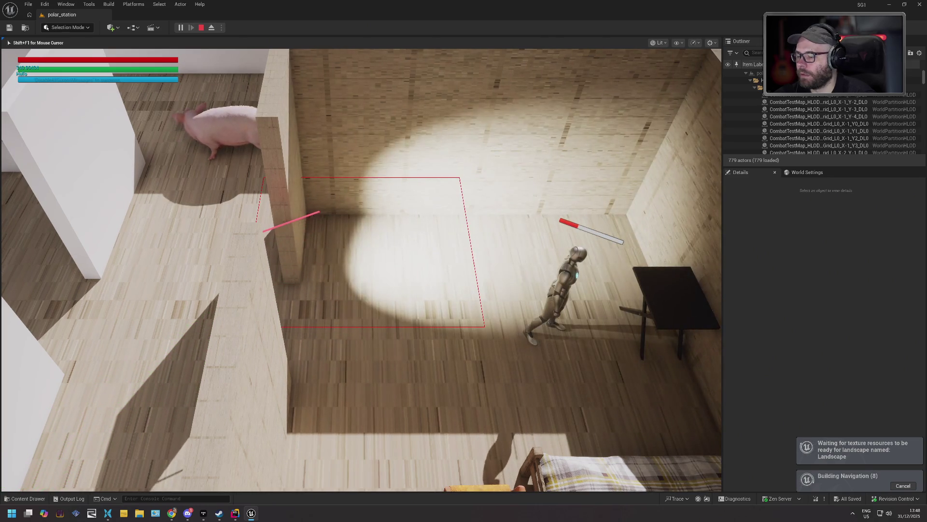
pyautogui.press('Escape')
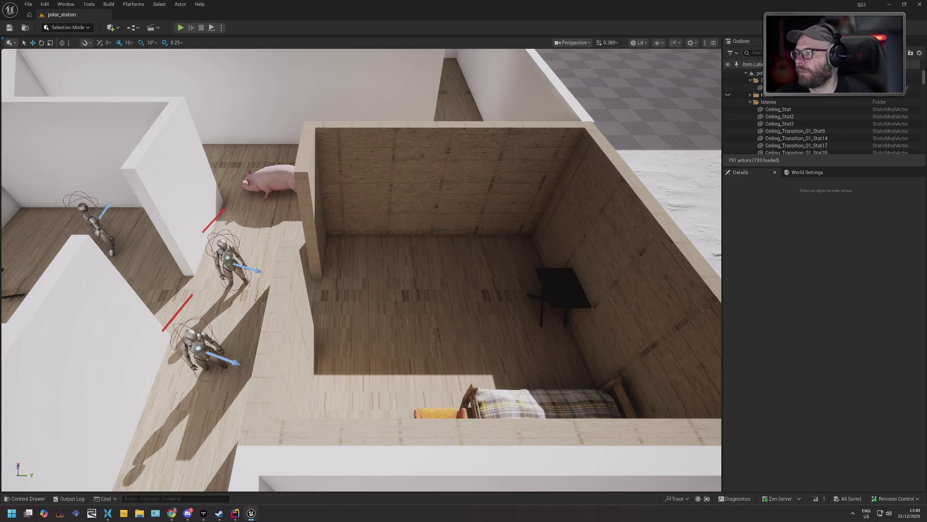
pyautogui.moveTo(657, 267)
pyautogui.mouseDown()
pyautogui.moveTo(643, 251)
pyautogui.moveTo(637, 222)
pyautogui.moveTo(642, 256)
pyautogui.moveTo(628, 261)
pyautogui.moveTo(623, 251)
pyautogui.moveTo(627, 264)
pyautogui.mouseUp()
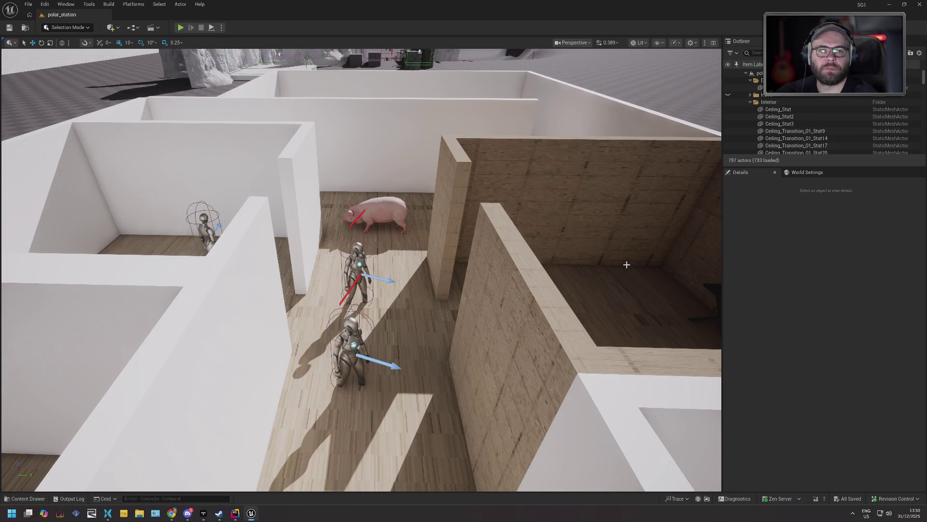
pyautogui.moveTo(626, 264)
pyautogui.mouseDown()
pyautogui.moveTo(579, 258)
pyautogui.moveTo(461, 416)
pyautogui.mouseUp()
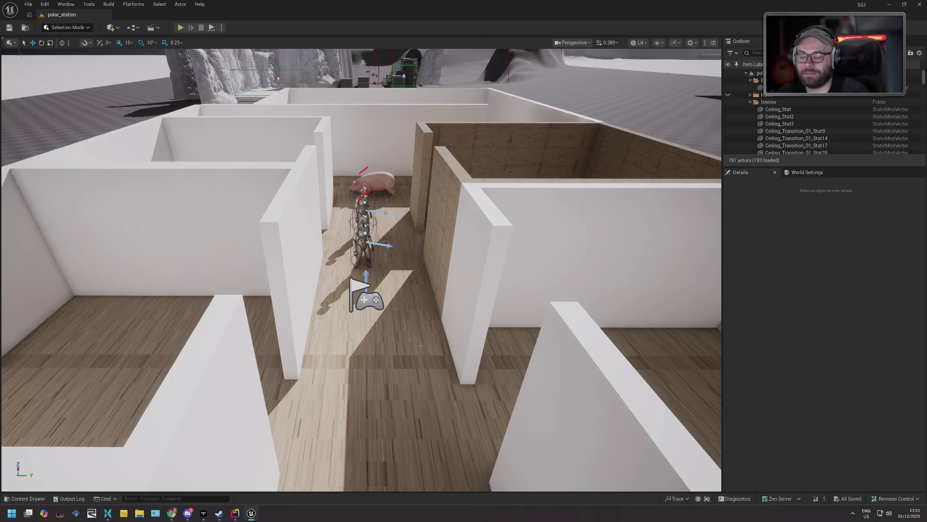
pyautogui.moveTo(386, 399); pyautogui.dragTo(397, 392)
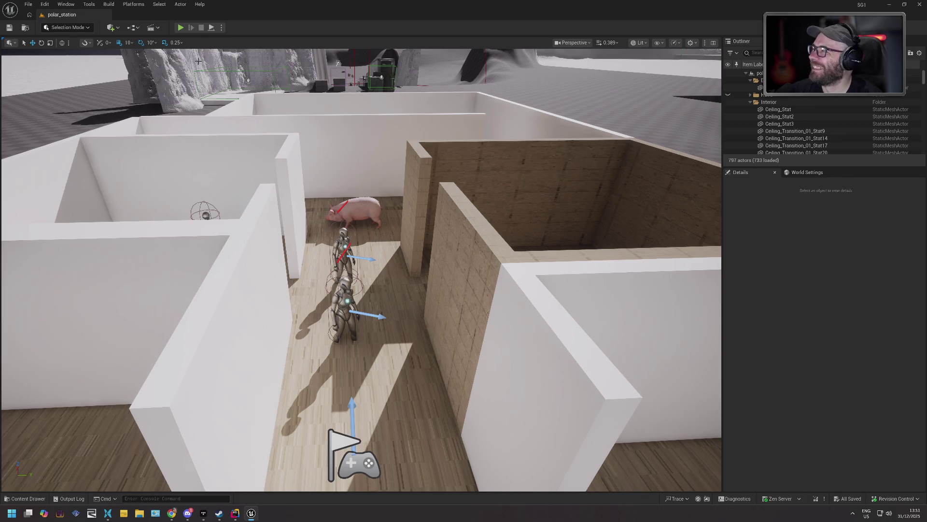
pyautogui.moveTo(429, 234)
pyautogui.mouseDown()
pyautogui.moveTo(430, 203)
pyautogui.moveTo(418, 285)
pyautogui.moveTo(428, 198)
pyautogui.moveTo(428, 224)
pyautogui.mouseUp()
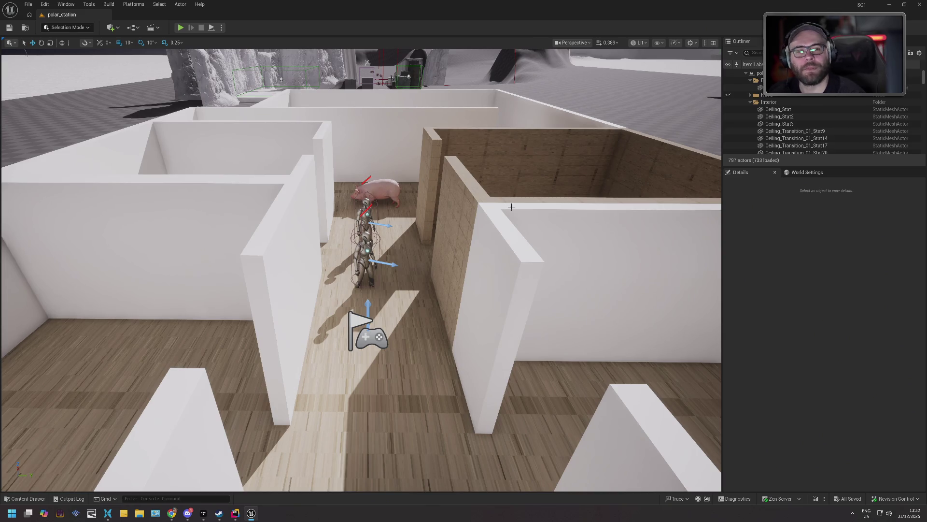
pyautogui.scroll(-4, 511, 207)
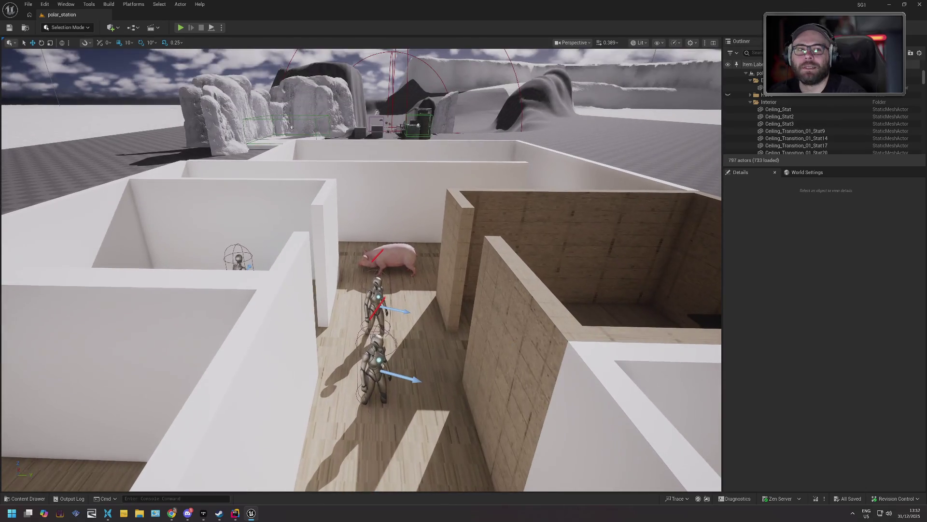
pyautogui.moveTo(361, 271)
pyautogui.mouseDown()
pyautogui.moveTo(361, 222)
pyautogui.moveTo(361, 290)
pyautogui.moveTo(361, 212)
pyautogui.moveTo(361, 297)
pyautogui.mouseUp()
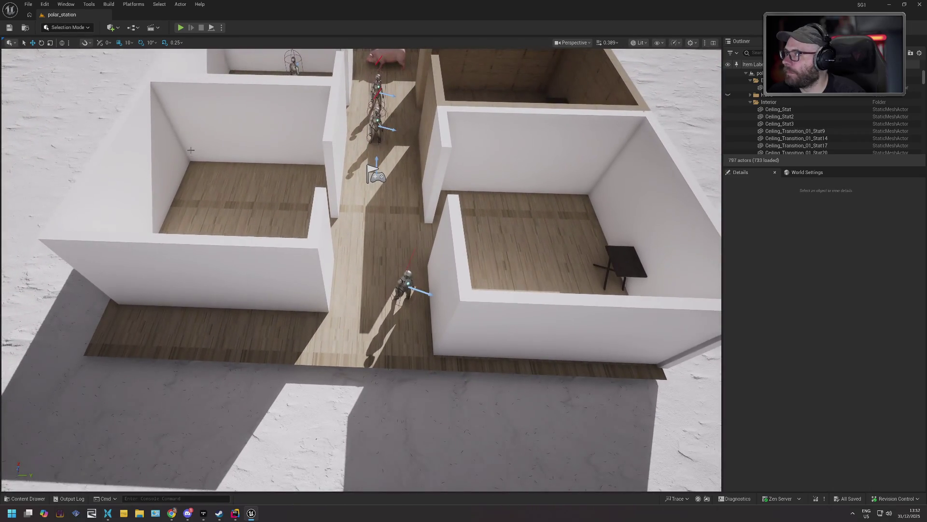
pyautogui.click(29, 4)
# - Load MetricsCorridor_1, frame the view over the corridor enemies, and start playing it
pyautogui.moveTo(109, 56)
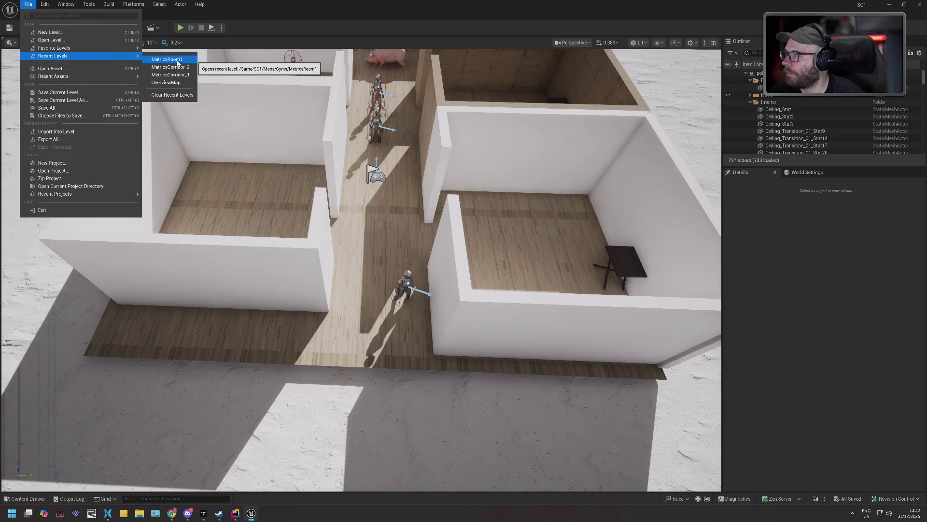
pyautogui.click(170, 75)
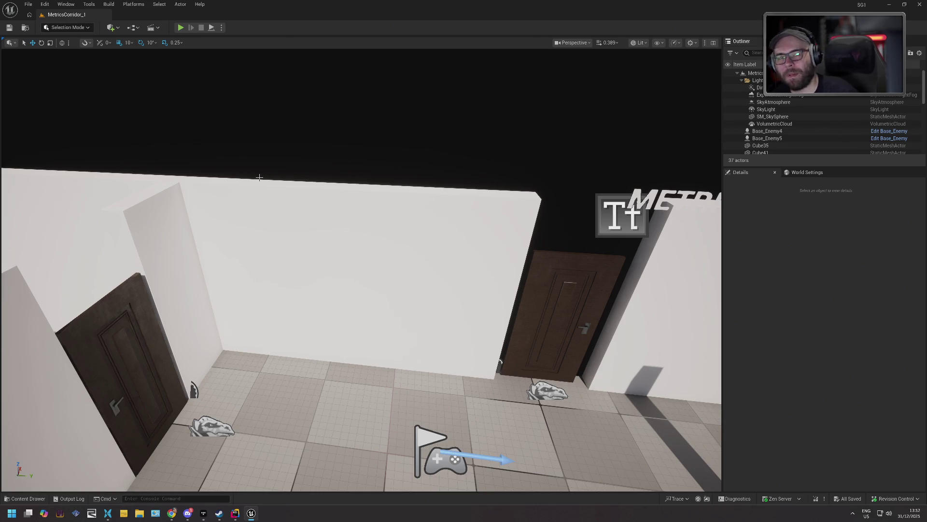
pyautogui.moveTo(406, 206)
pyautogui.mouseDown()
pyautogui.moveTo(319, 255)
pyautogui.moveTo(265, 75)
pyautogui.mouseUp()
pyautogui.click(180, 27)
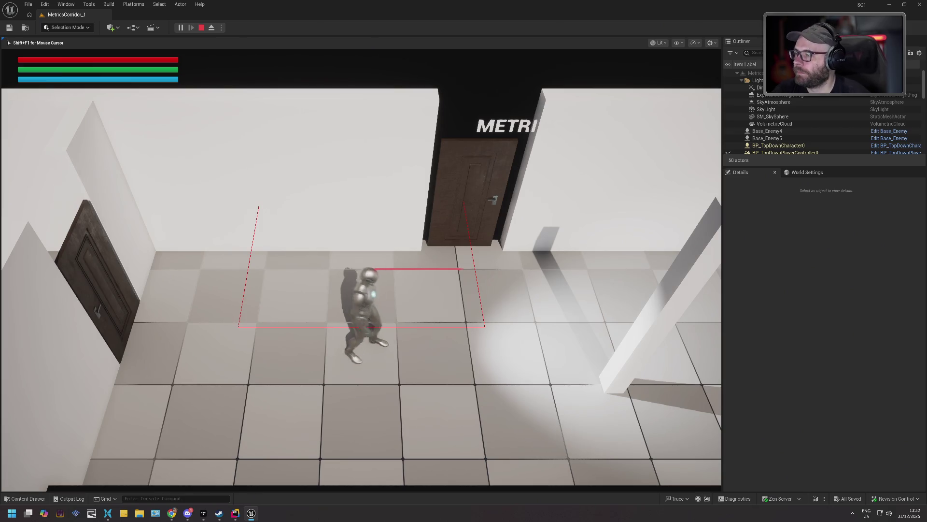
# - Run the character left and right along the corridor past the pillar, then stop the session
pyautogui.press('d')
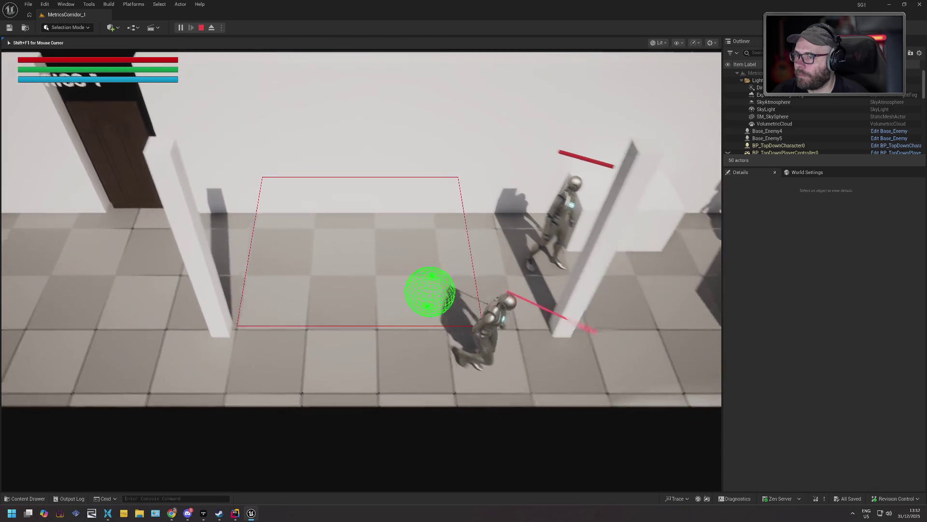
pyautogui.press('a')
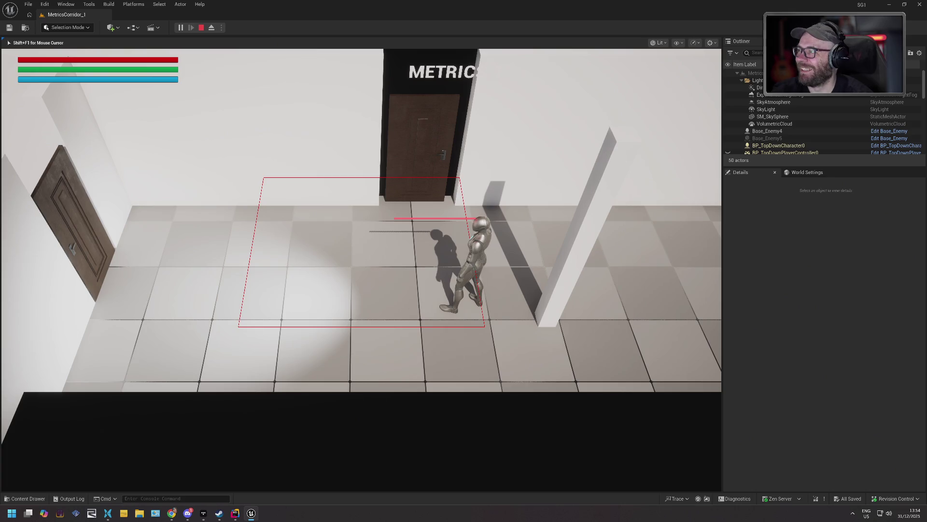
pyautogui.press('d')
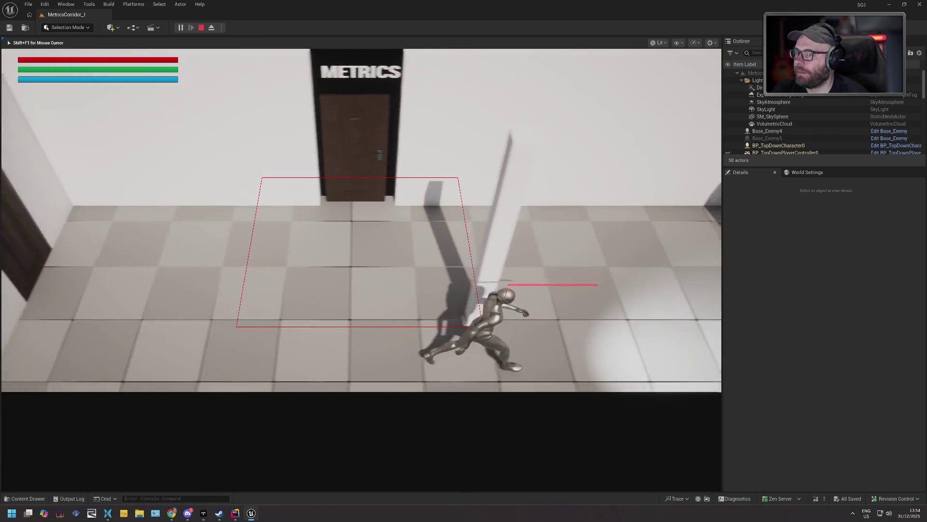
pyautogui.press('d')
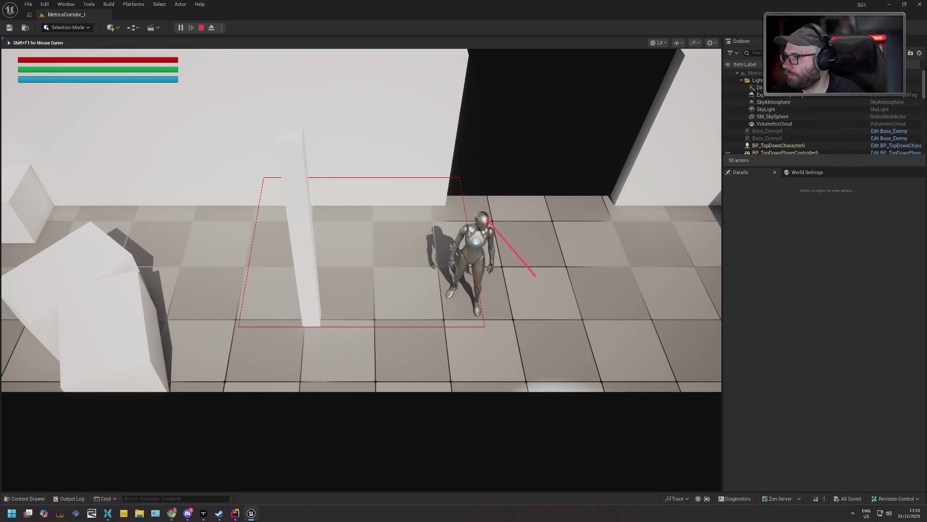
pyautogui.press('Escape')
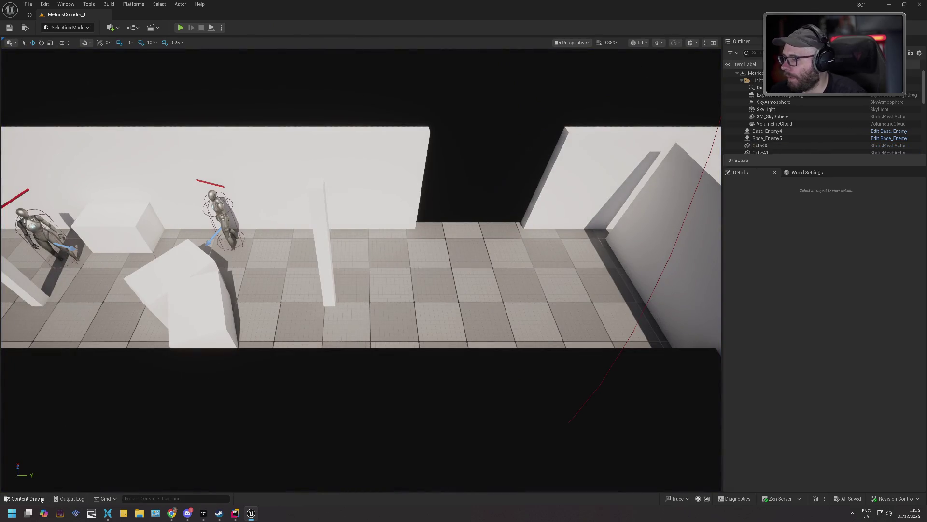
# - Browse to BP > GAS > GameplayAbilities in the Content Drawer and open GA_ReceiveAttack
pyautogui.click(26, 499)
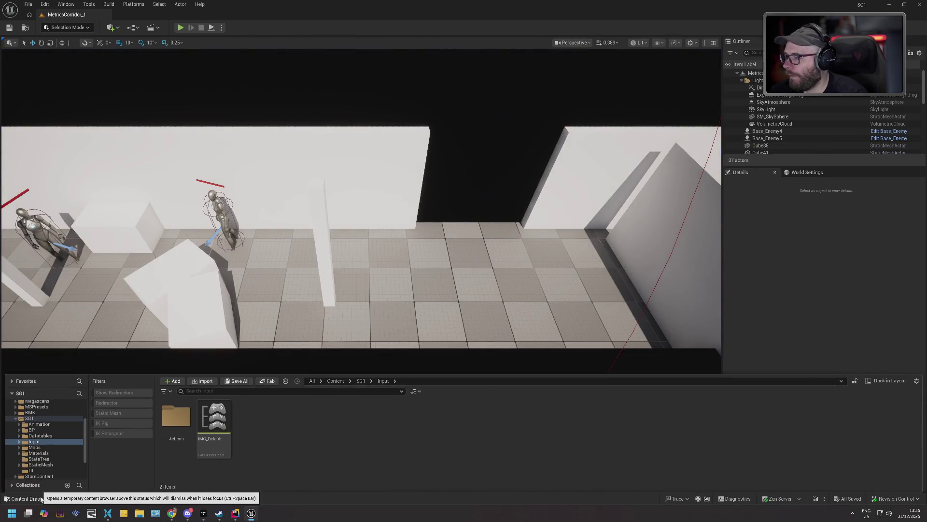
pyautogui.doubleClick(50, 430)
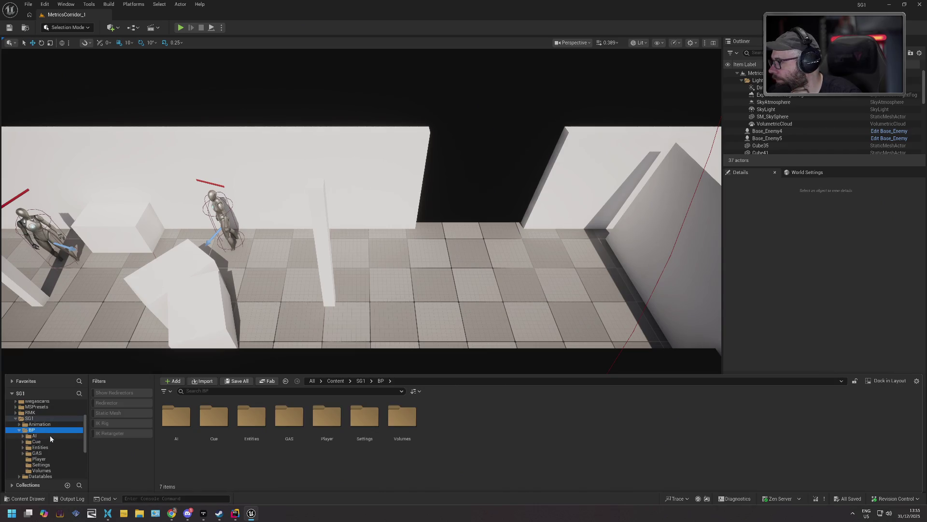
pyautogui.doubleClick(48, 453)
pyautogui.click(51, 458)
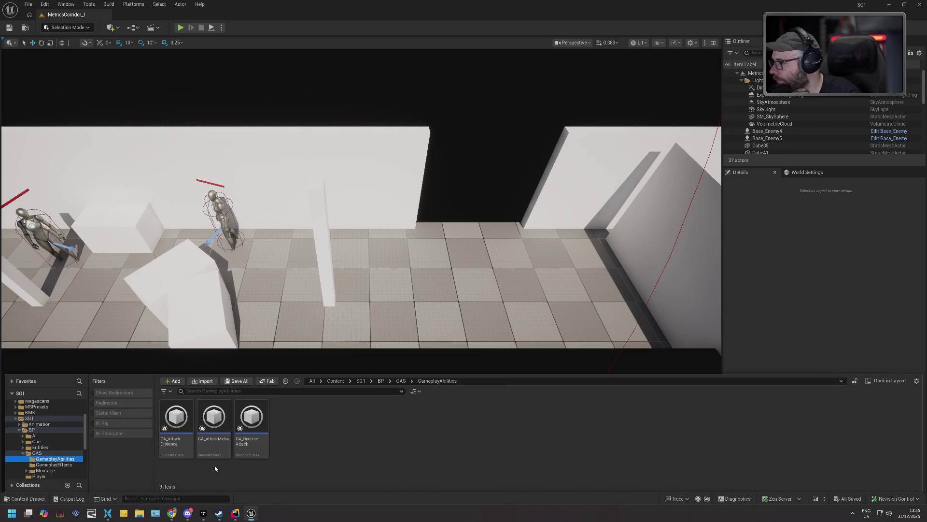
pyautogui.doubleClick(252, 418)
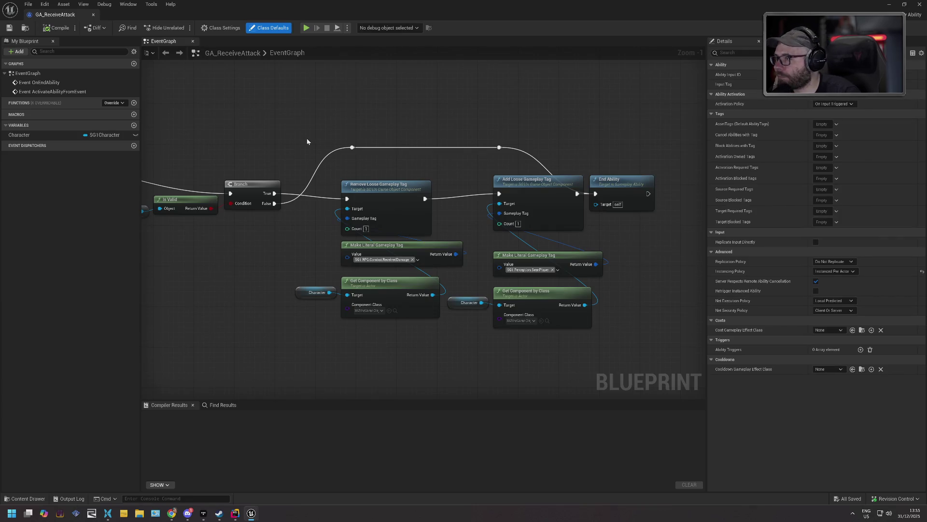
# - Pan and zoom around the GA_ReceiveAttack EventGraph, then close the blueprint
pyautogui.moveTo(491, 130); pyautogui.dragTo(530, 124)
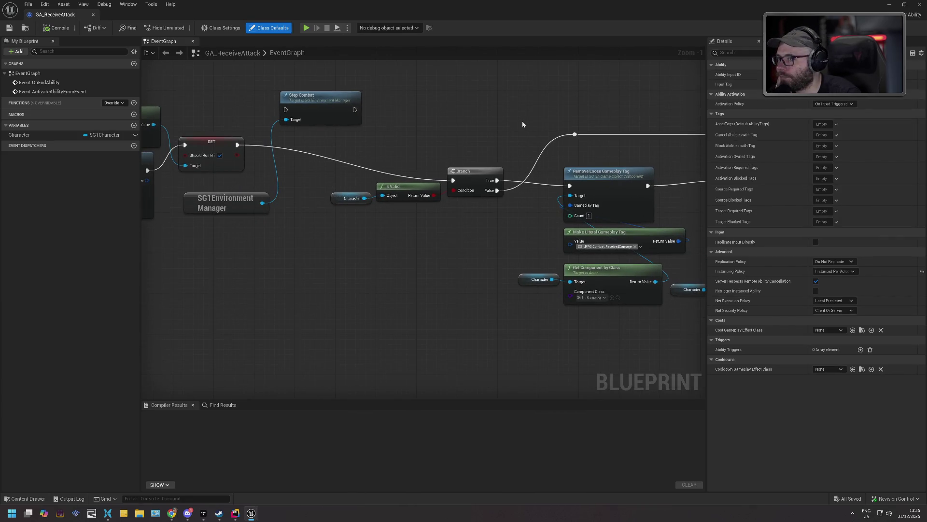
pyautogui.scroll(-2, 523, 121)
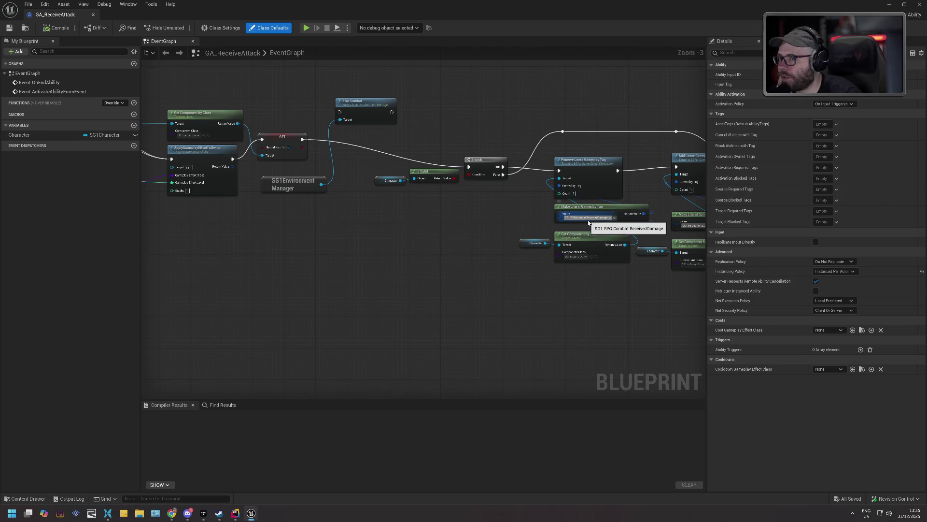
pyautogui.moveTo(309, 214)
pyautogui.mouseDown()
pyautogui.moveTo(560, 239)
pyautogui.moveTo(304, 252)
pyautogui.moveTo(387, 232)
pyautogui.moveTo(503, 259)
pyautogui.mouseUp()
pyautogui.scroll(-1, 503, 259)
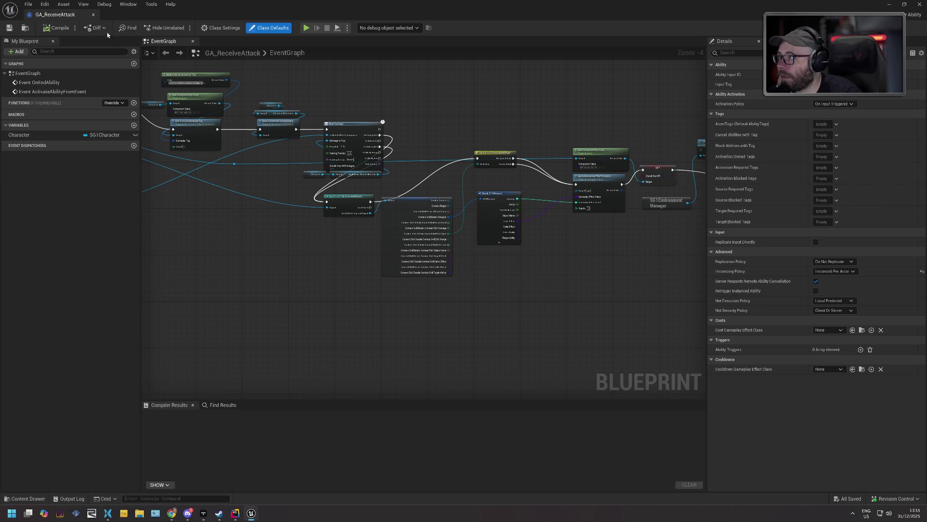
pyautogui.click(93, 16)
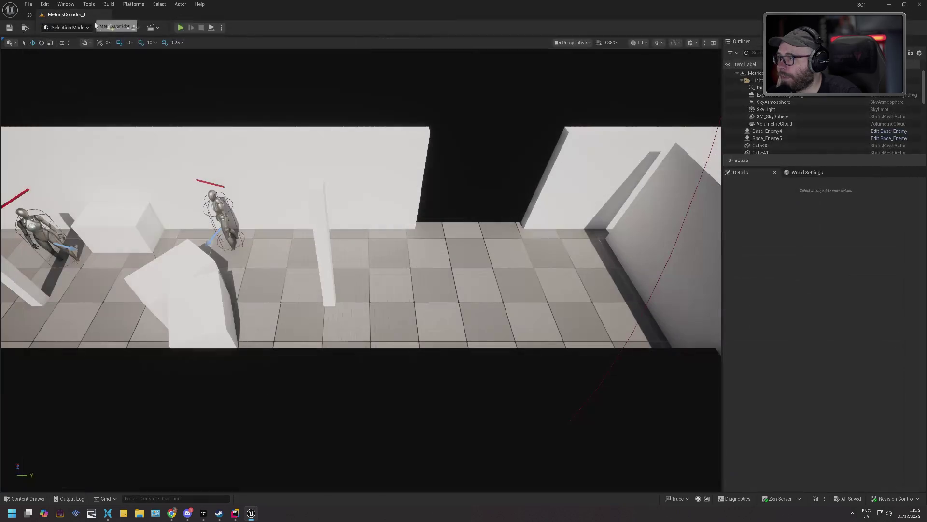
pyautogui.click(29, 499)
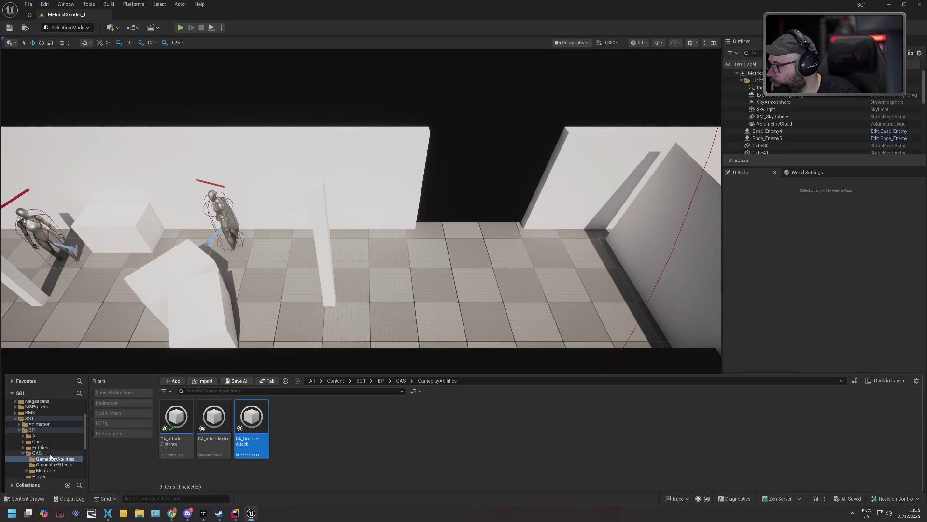
pyautogui.doubleClick(32, 436)
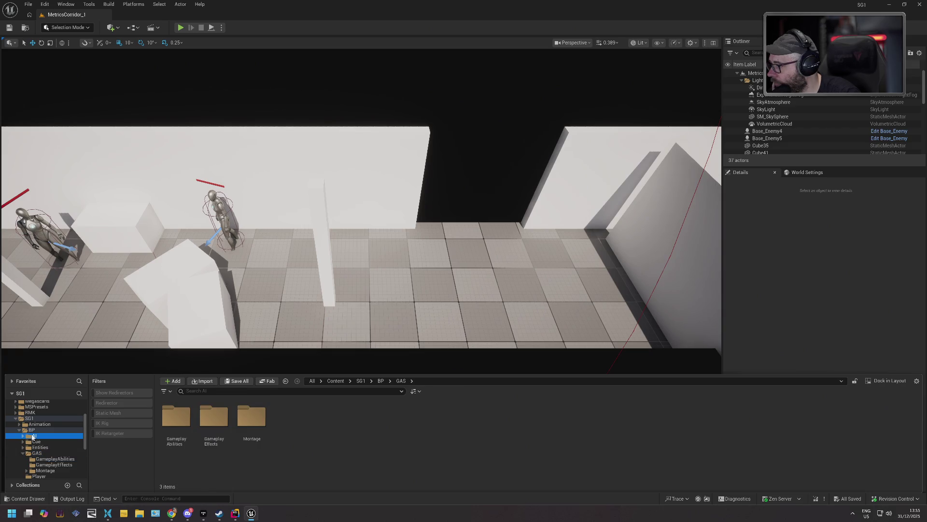
pyautogui.doubleClick(176, 419)
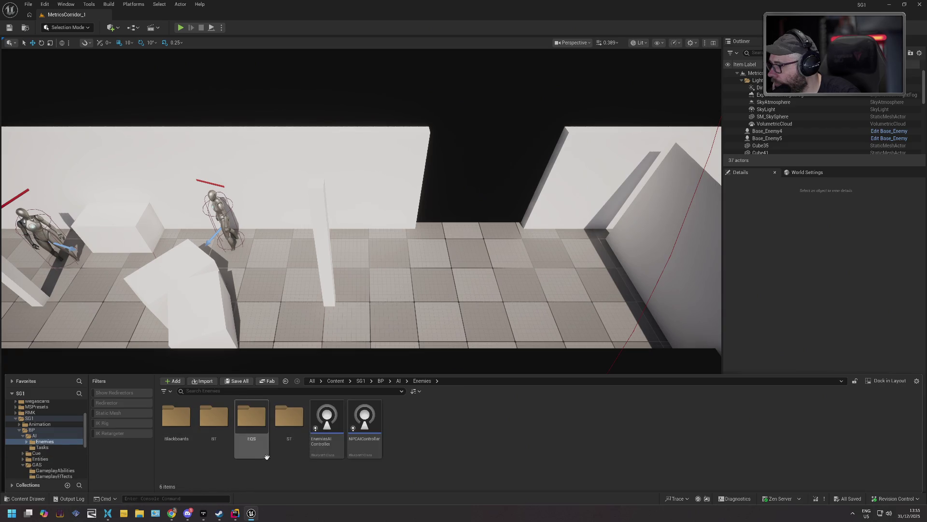
pyautogui.doubleClick(227, 436)
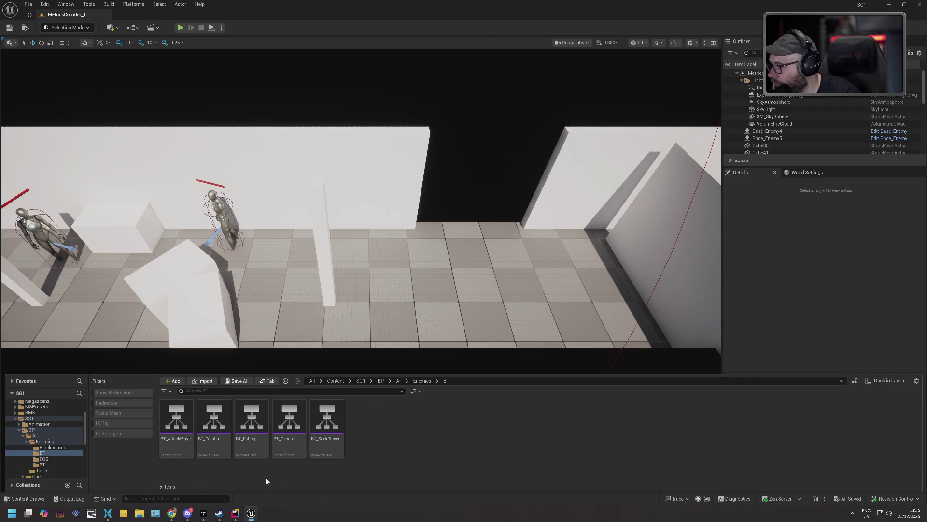
pyautogui.doubleClick(289, 421)
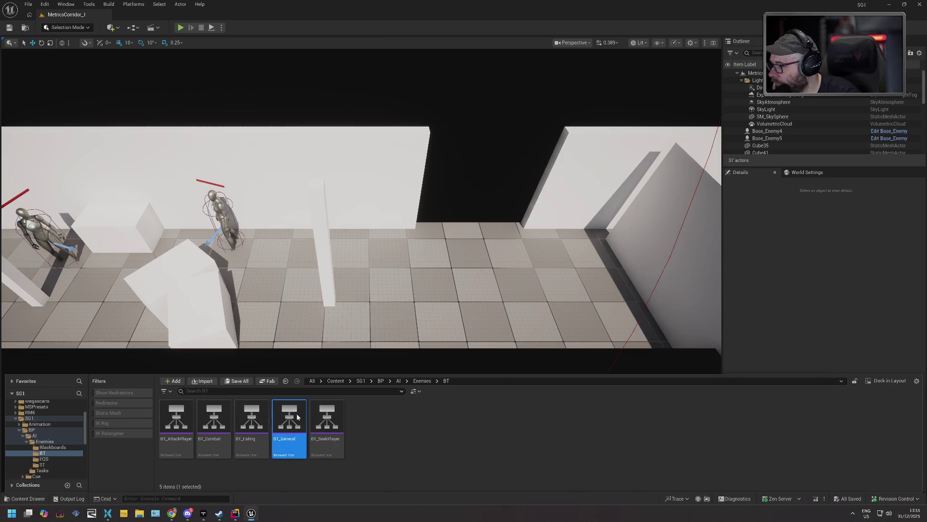
pyautogui.scroll(-3, 430, 274)
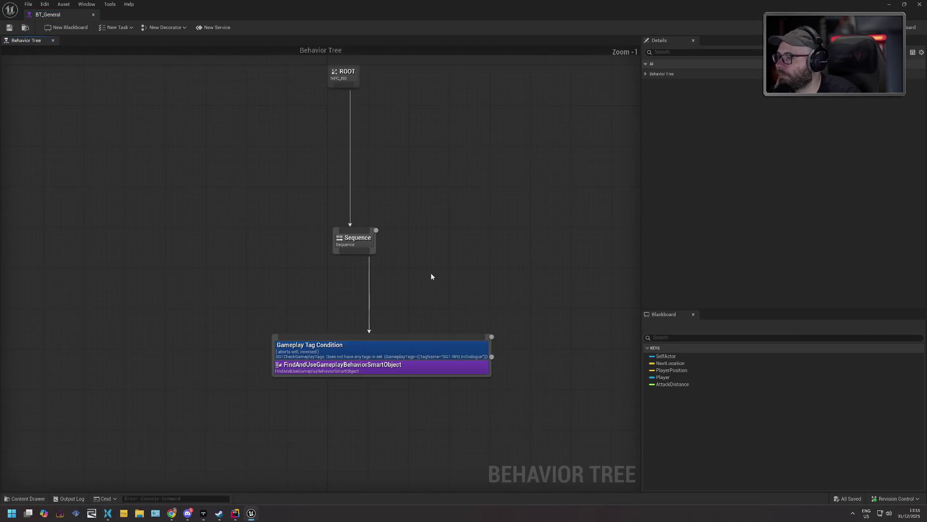
pyautogui.scroll(1, 431, 277)
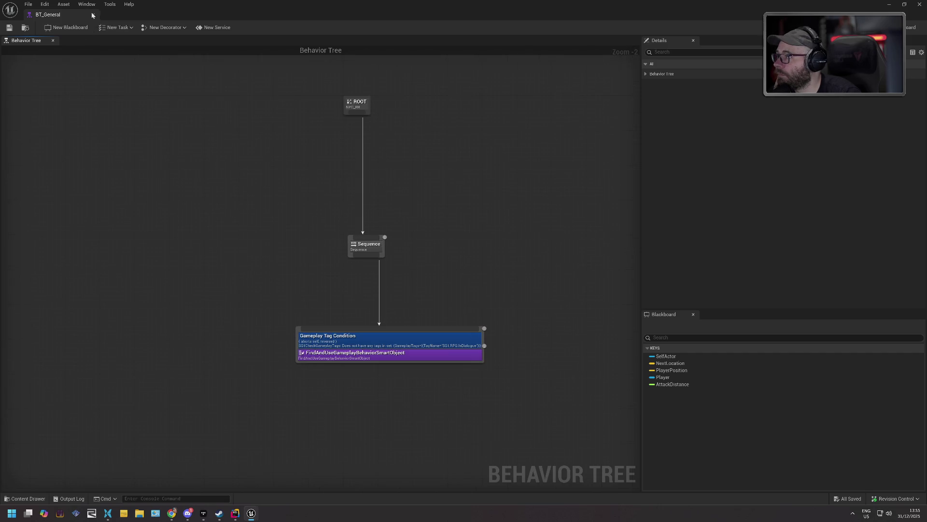
pyautogui.click(92, 15)
pyautogui.click(28, 499)
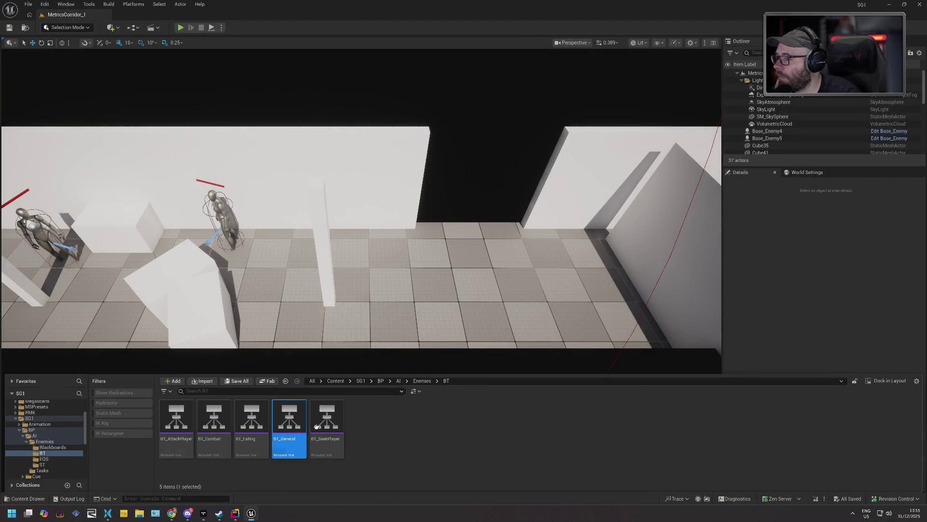
# - Open BT_Combat and add a Gameplay Tag Query decorator to its Move To task
pyautogui.doubleClick(218, 417)
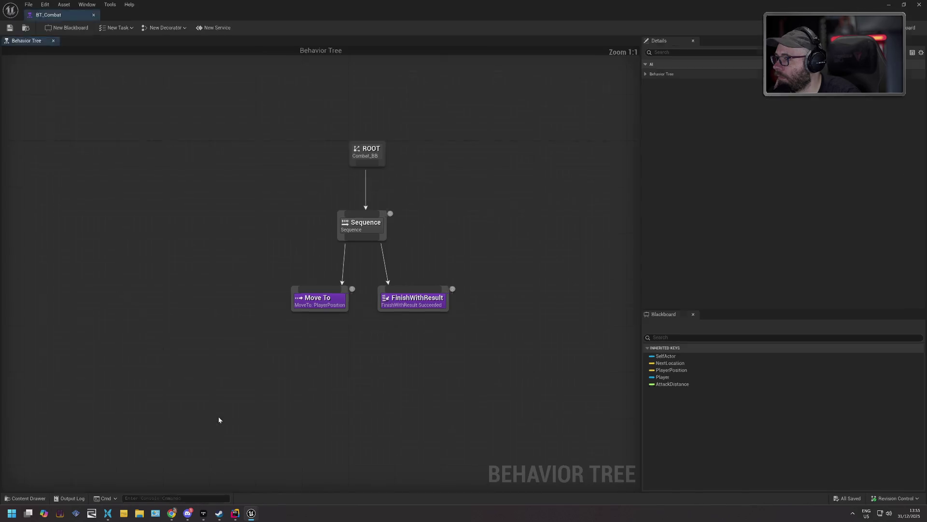
pyautogui.click(317, 301)
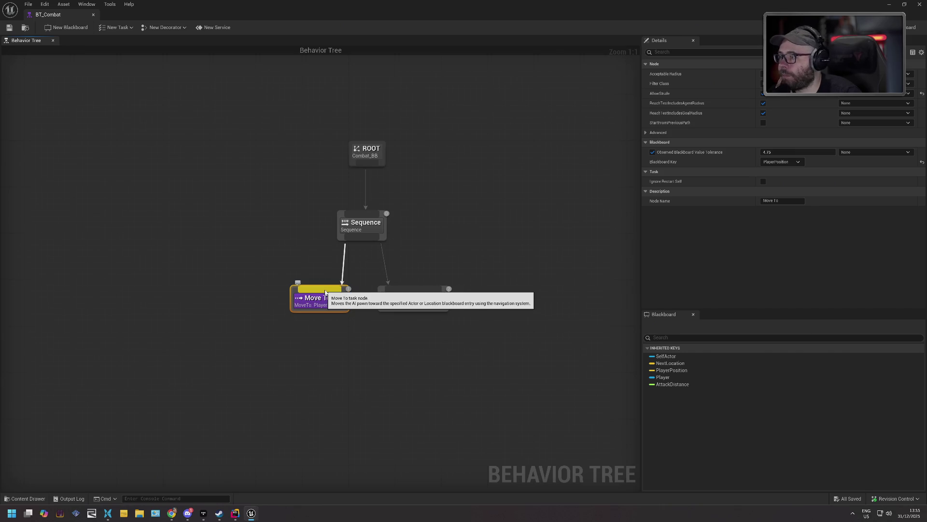
pyautogui.rightClick(320, 292)
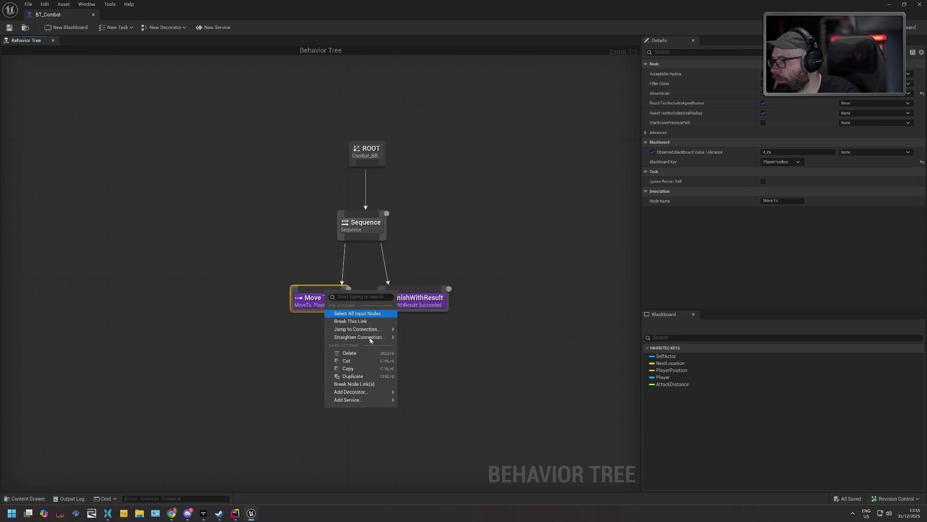
pyautogui.moveTo(373, 395)
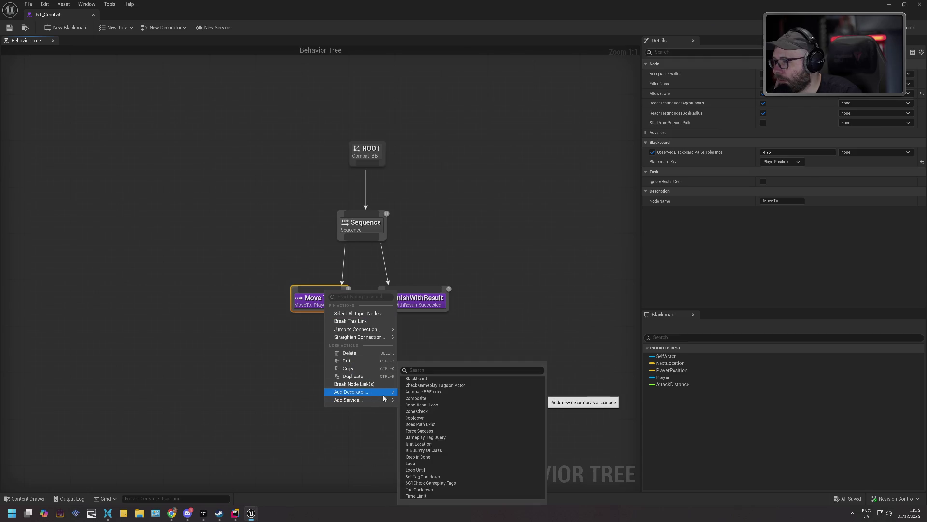
pyautogui.click(446, 438)
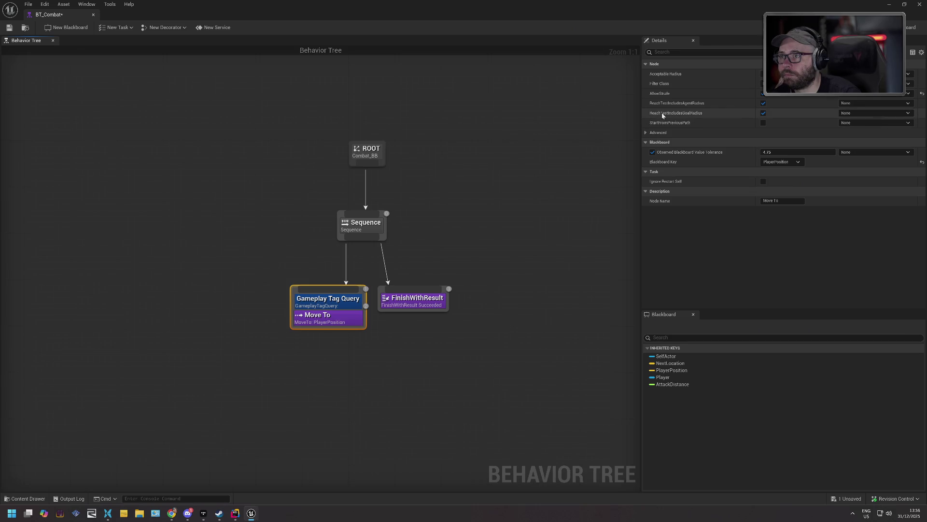
# - Set the Gameplay Tag Query decorator's Observer Aborts to Self and open its Tag Query Editor
pyautogui.click(329, 300)
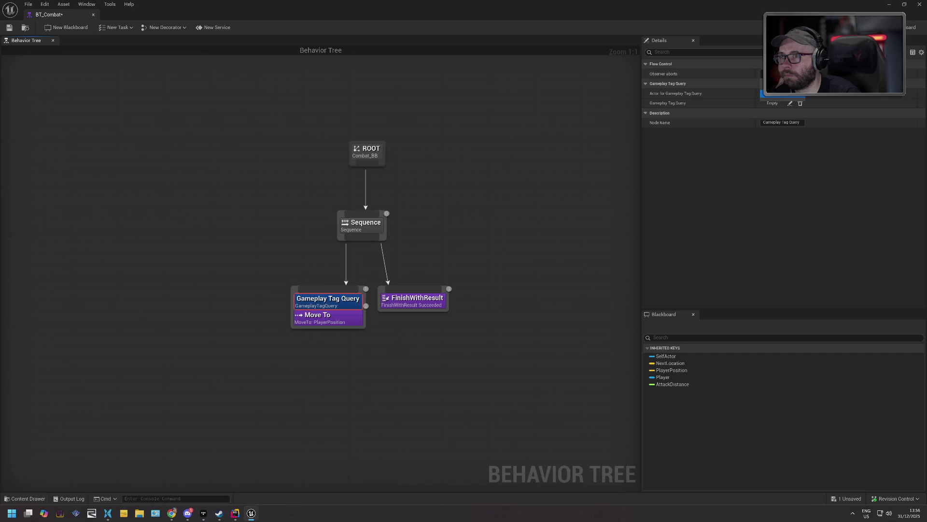
pyautogui.click(782, 93)
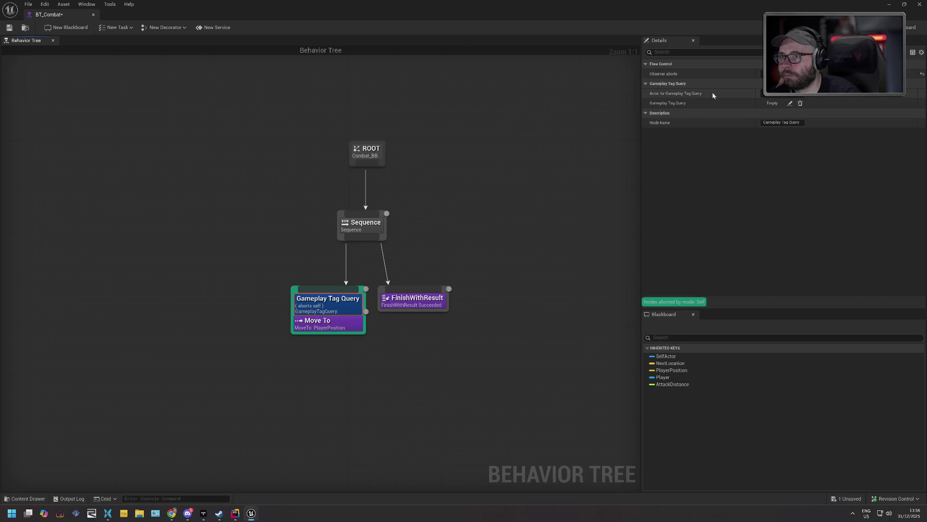
pyautogui.click(791, 105)
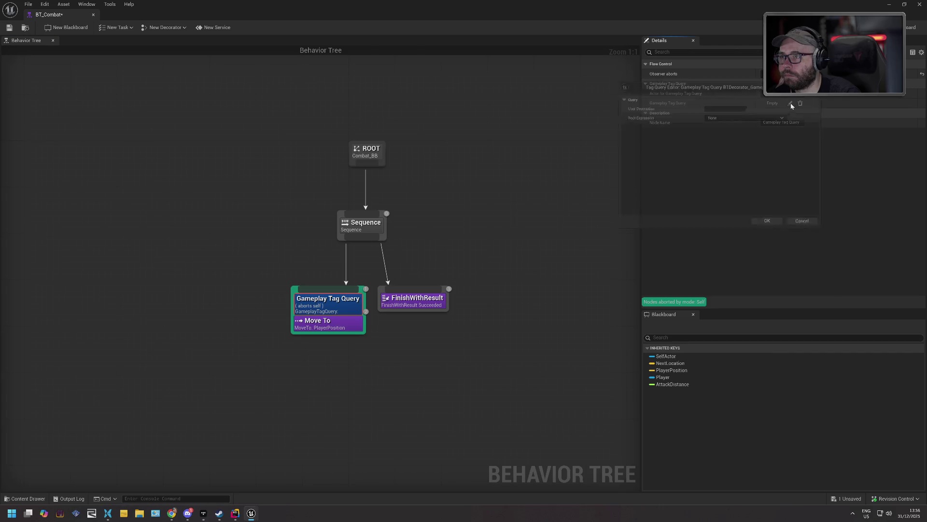
# - Try an Any Expressions Match root expression with a sub-expression, adding and removing sub-expressions
pyautogui.click(739, 115)
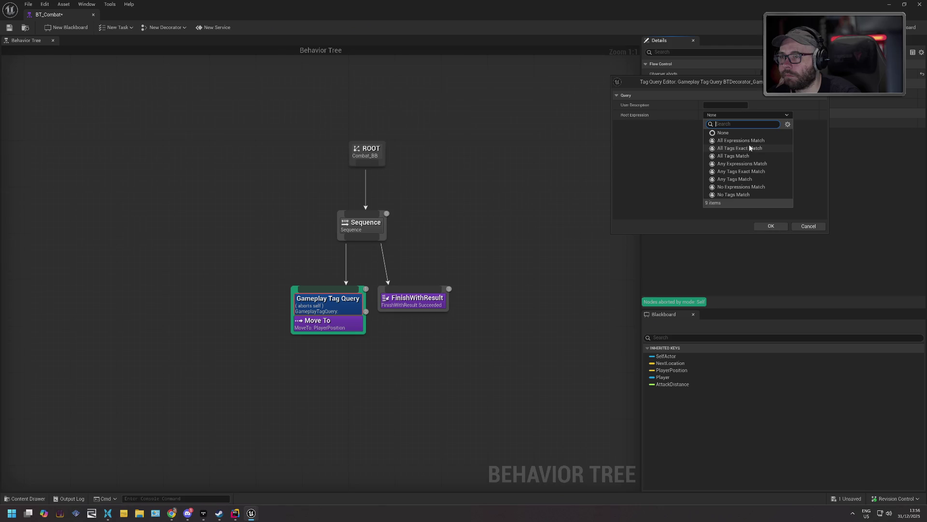
pyautogui.click(743, 163)
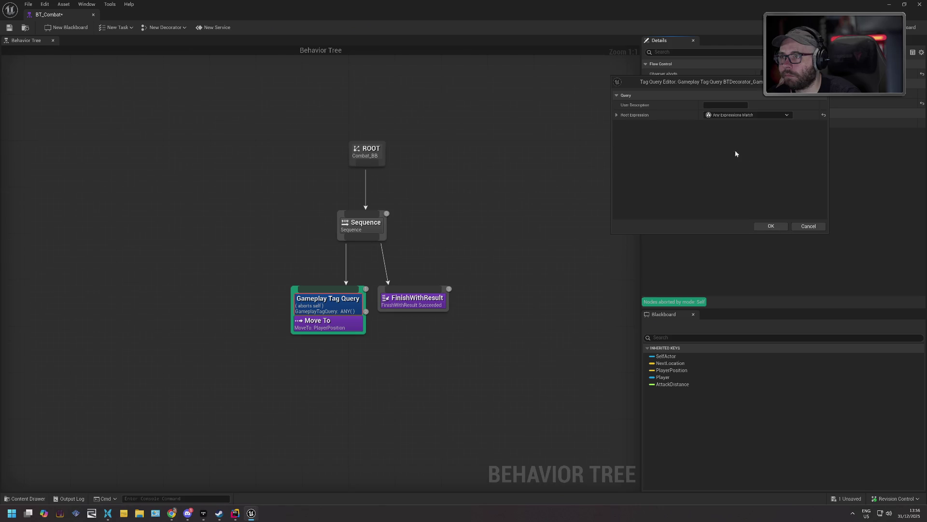
pyautogui.click(616, 116)
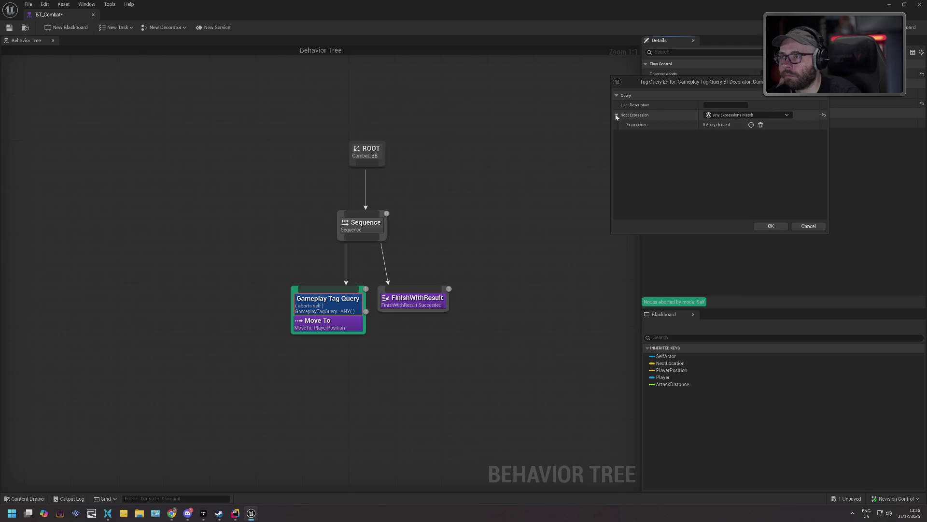
pyautogui.click(751, 124)
pyautogui.click(726, 134)
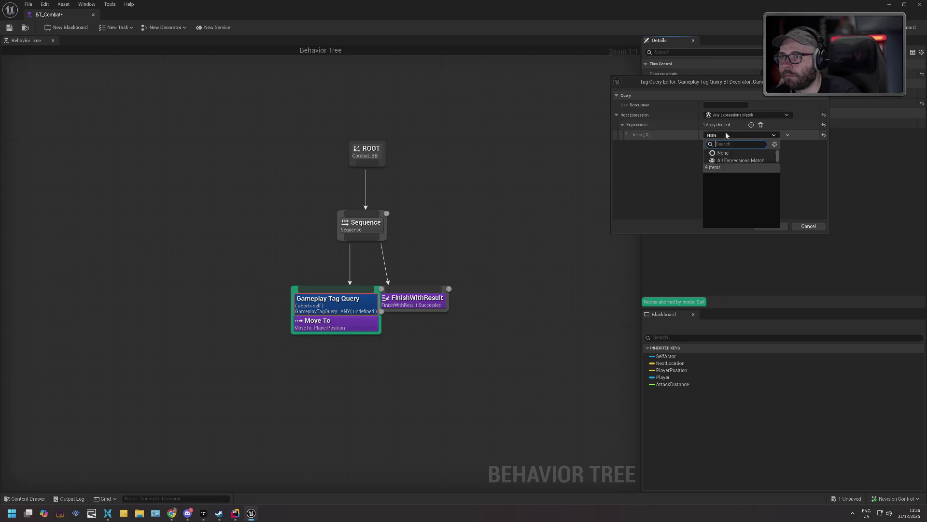
pyautogui.click(738, 154)
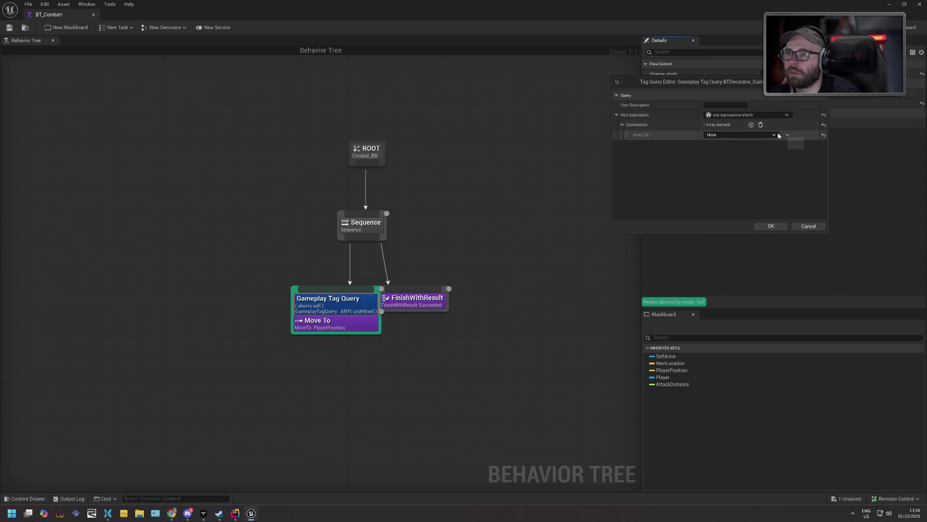
pyautogui.click(745, 136)
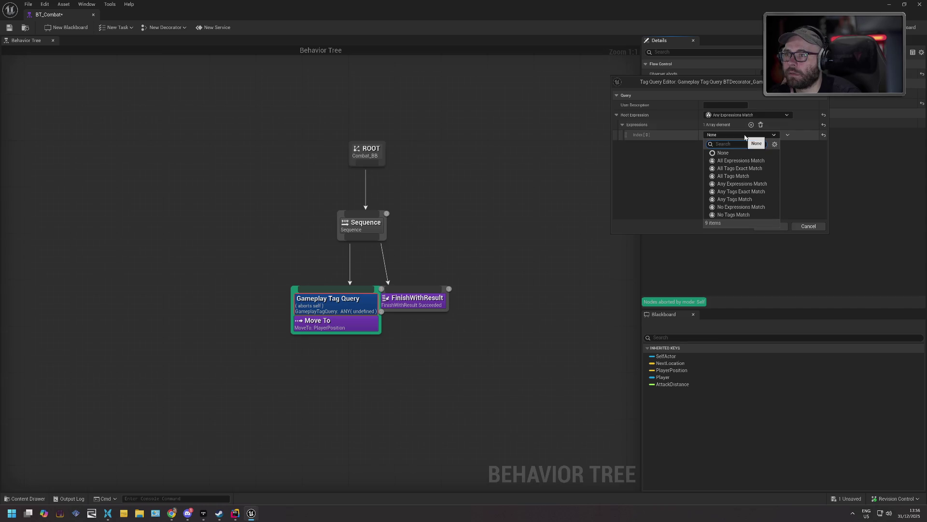
pyautogui.click(758, 128)
pyautogui.click(761, 125)
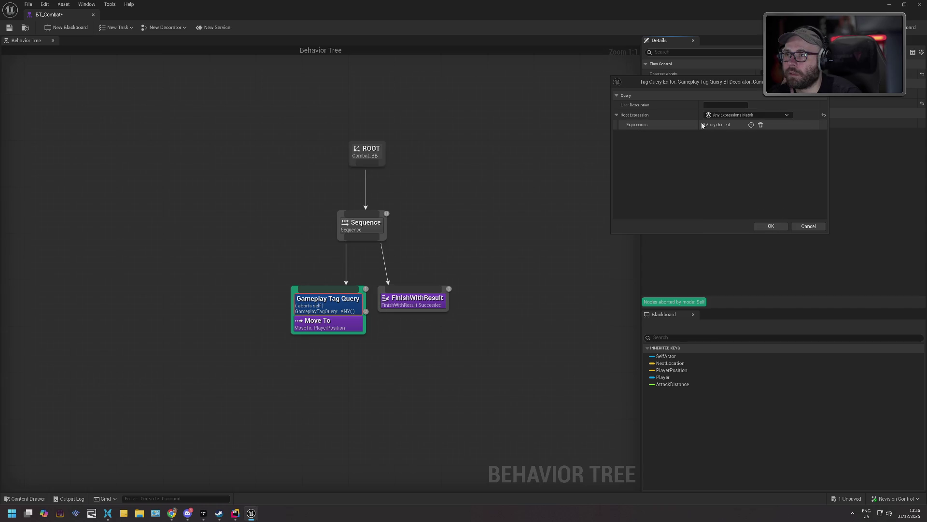
pyautogui.click(751, 125)
pyautogui.click(731, 135)
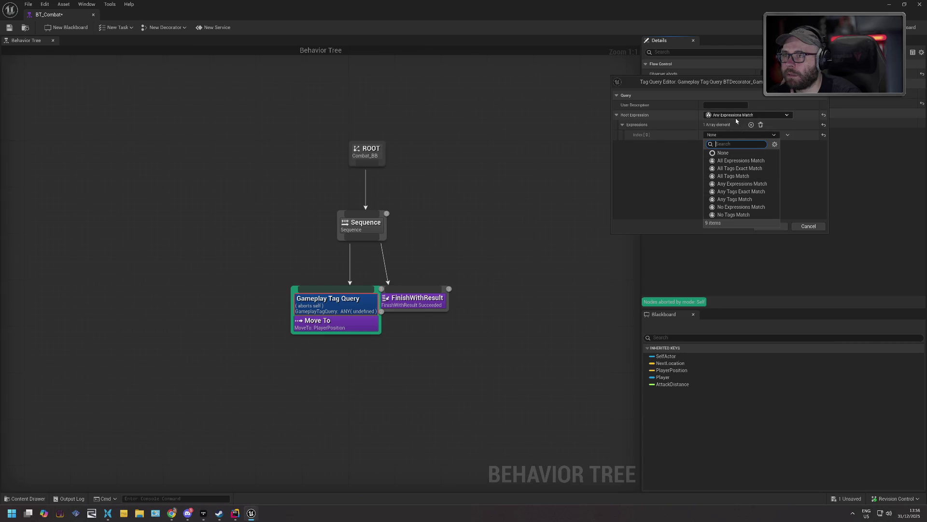
pyautogui.click(737, 121)
# - Switch the root to Any Tags Match with SG1.RPG.Combat.ReceivedDamage, confirm, and move Move To left
pyautogui.click(739, 116)
pyautogui.click(747, 179)
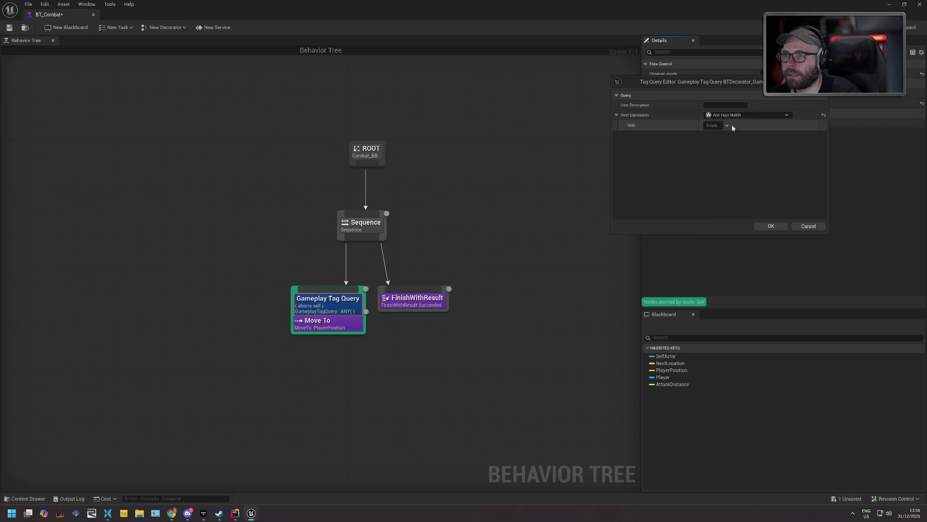
pyautogui.click(718, 125)
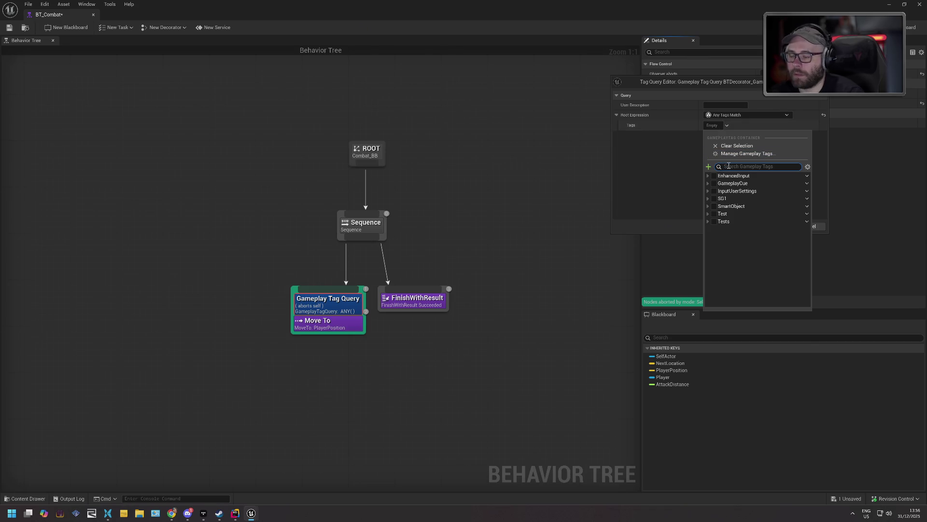
pyautogui.write('rece')
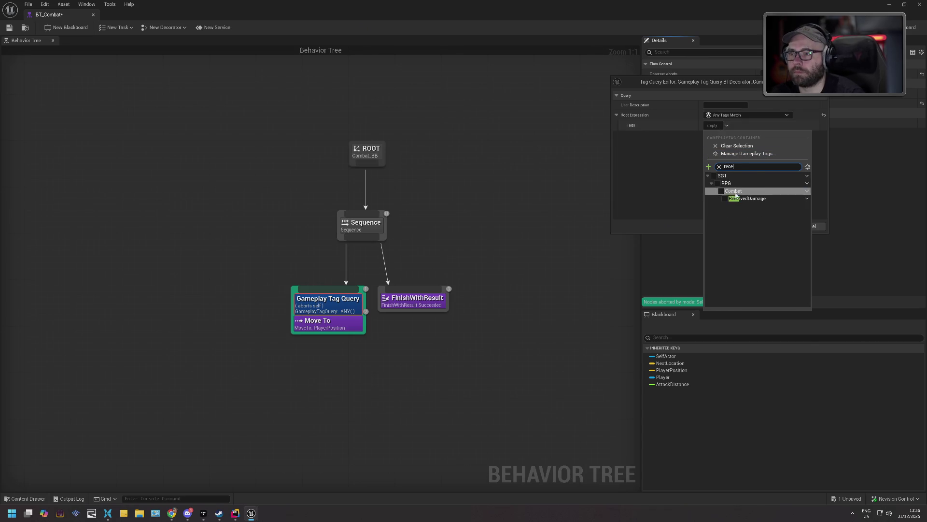
pyautogui.click(726, 199)
pyautogui.click(672, 193)
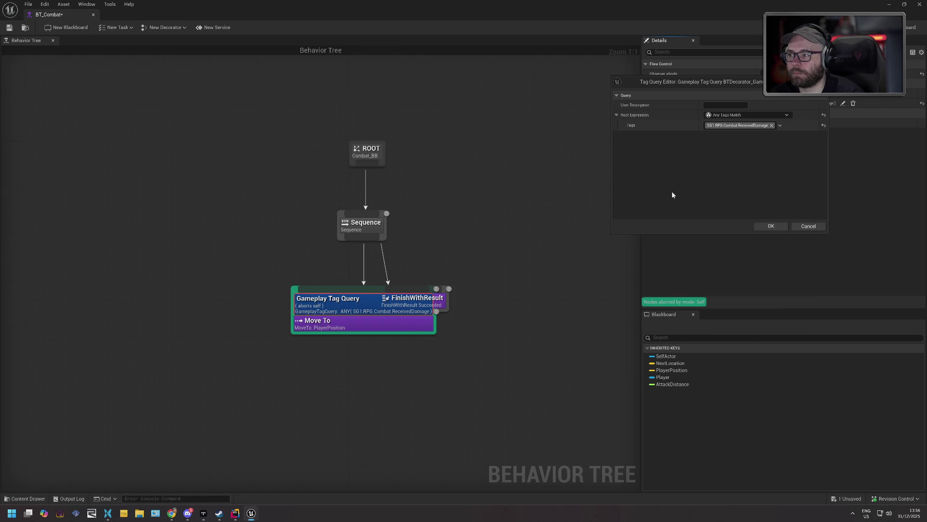
pyautogui.click(771, 226)
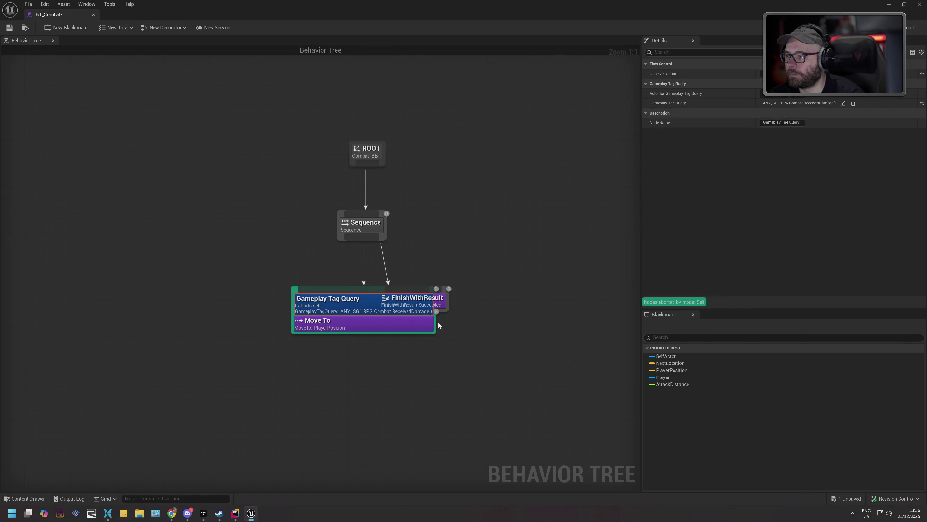
pyautogui.moveTo(426, 325)
pyautogui.mouseDown()
pyautogui.moveTo(425, 341)
pyautogui.moveTo(339, 319)
pyautogui.moveTo(312, 322)
pyautogui.mouseUp()
# - Check out and save the BT_Combat behavior tree
pyautogui.click(358, 351)
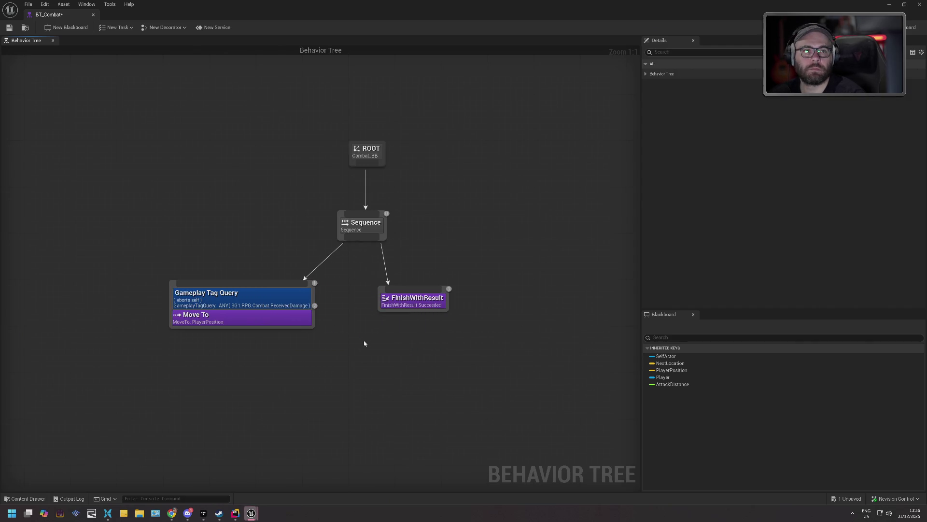
pyautogui.hotkey('ctrl', 's')
pyautogui.click(470, 337)
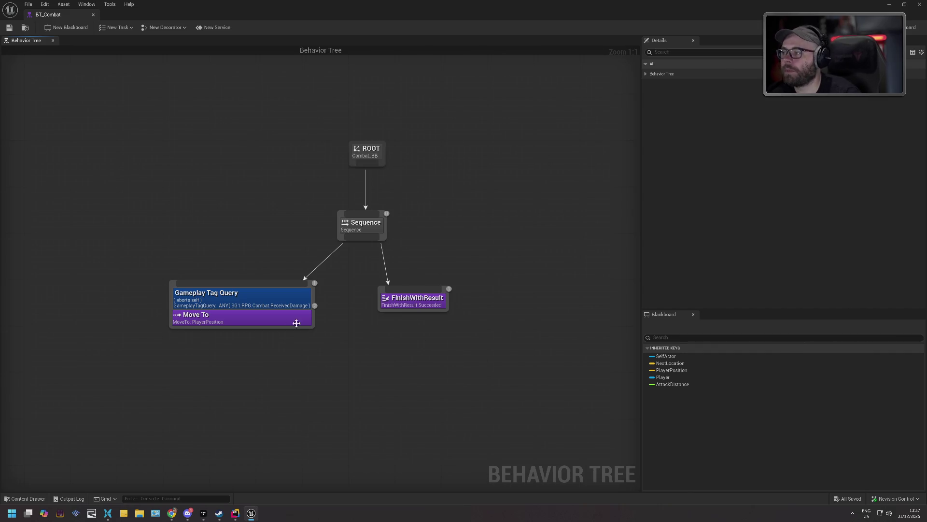
# - Pick the actor the decorator's tag query checks, close BT_Combat, and start playing the level
pyautogui.click(286, 300)
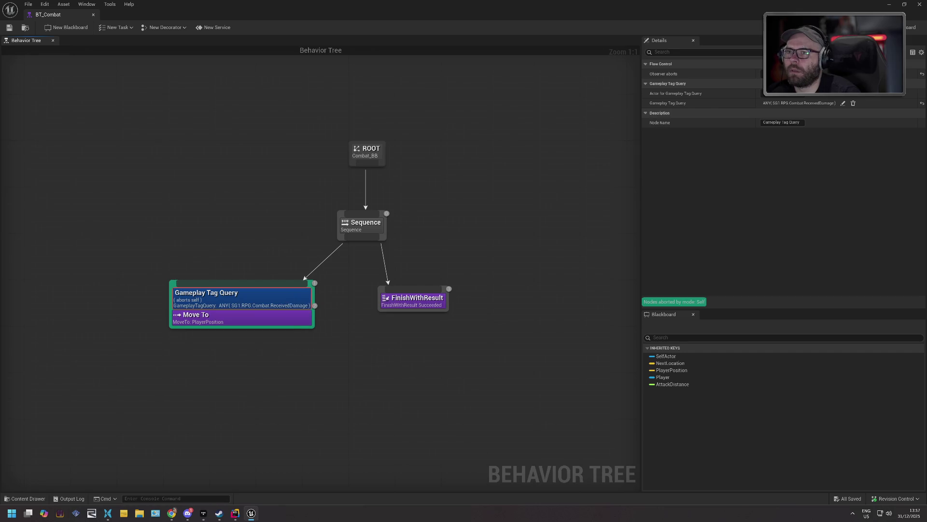
pyautogui.click(794, 94)
pyautogui.click(779, 105)
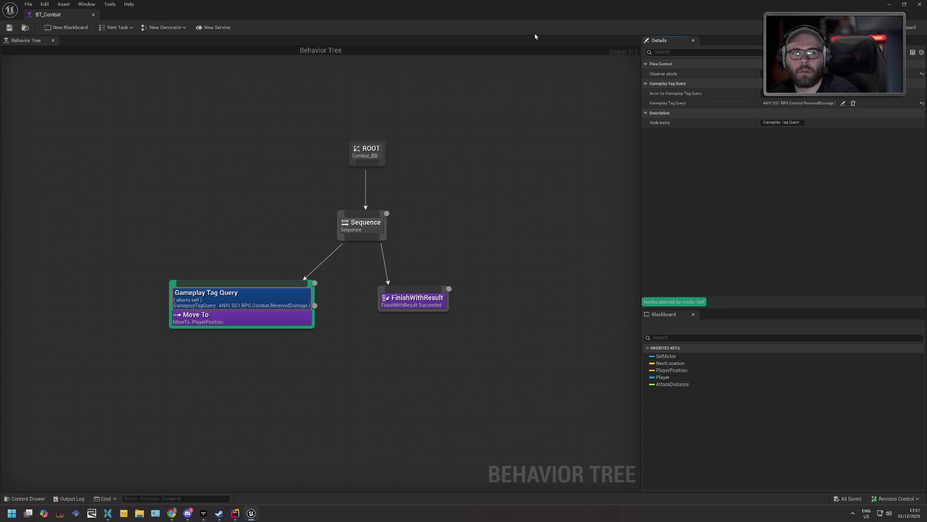
pyautogui.click(94, 18)
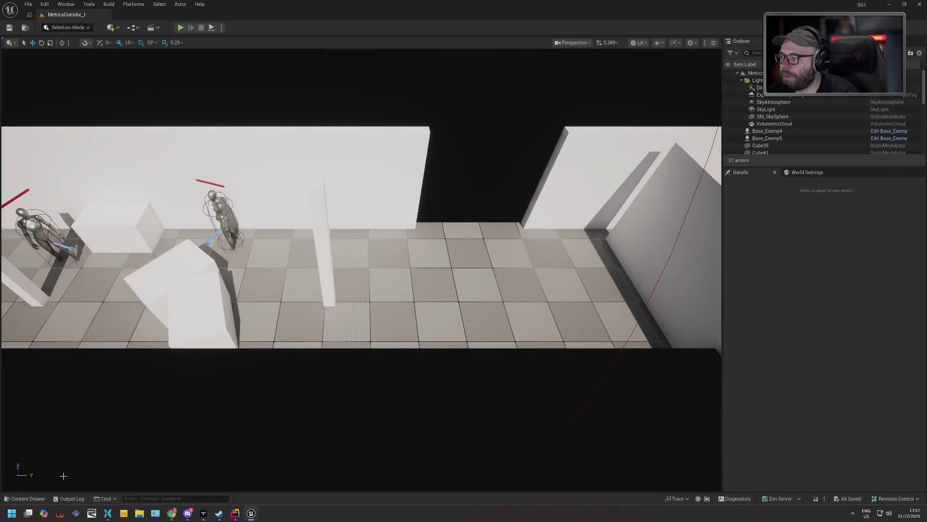
pyautogui.click(28, 498)
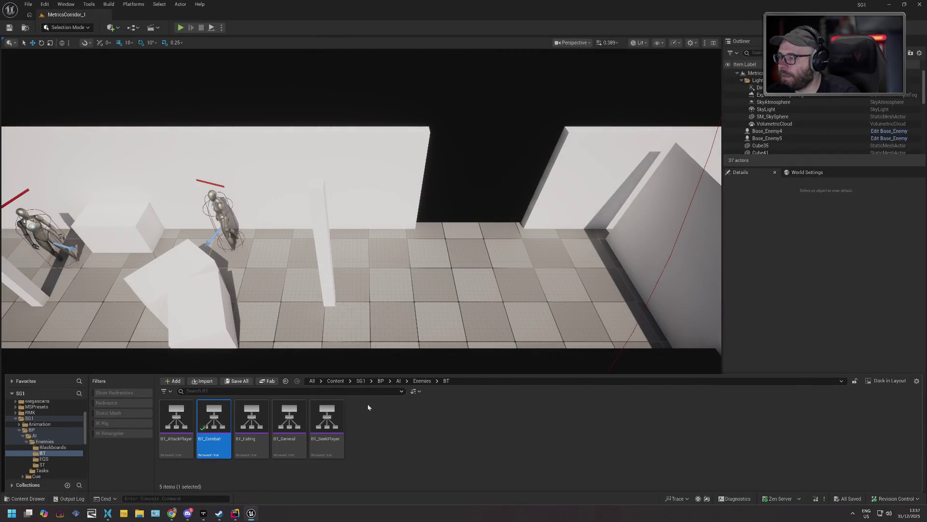
pyautogui.click(179, 28)
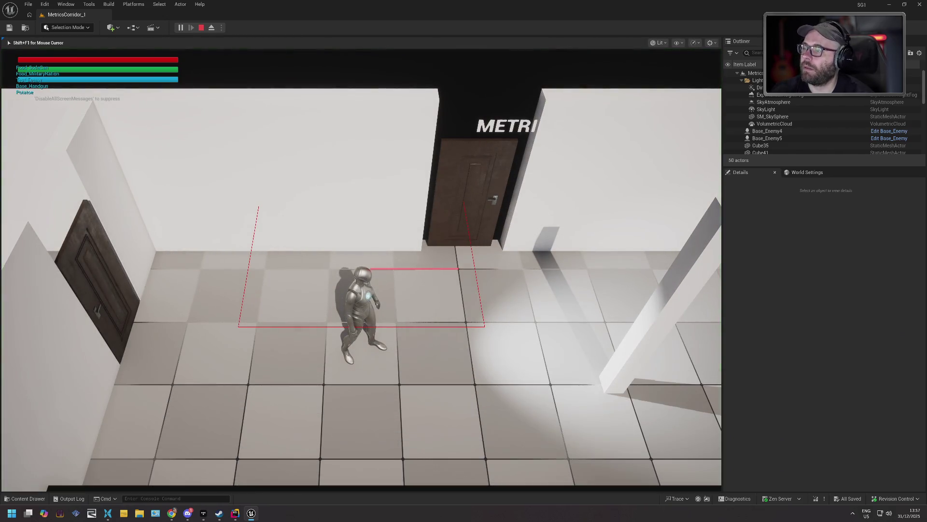
# - Walk right toward the enemies, retreat left with the Gameplay Debugger shown, then stop play
pyautogui.press('d')
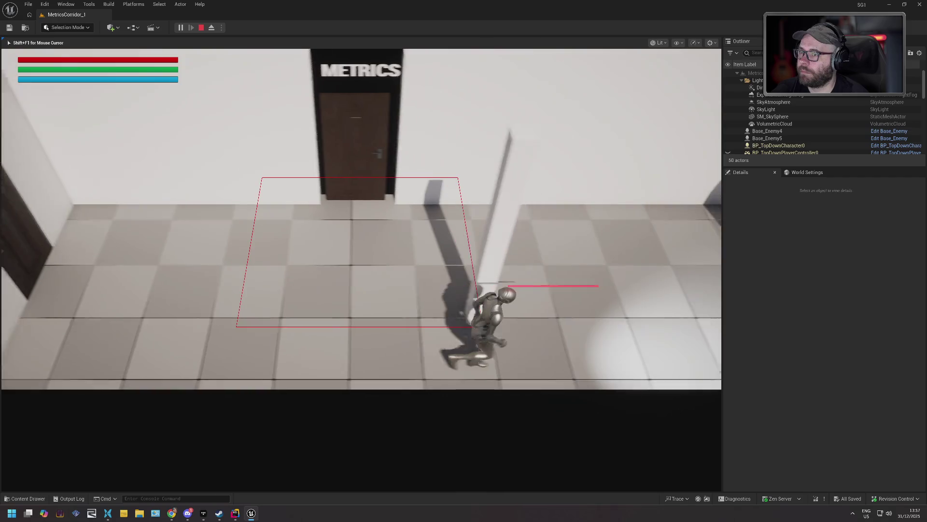
pyautogui.press('d')
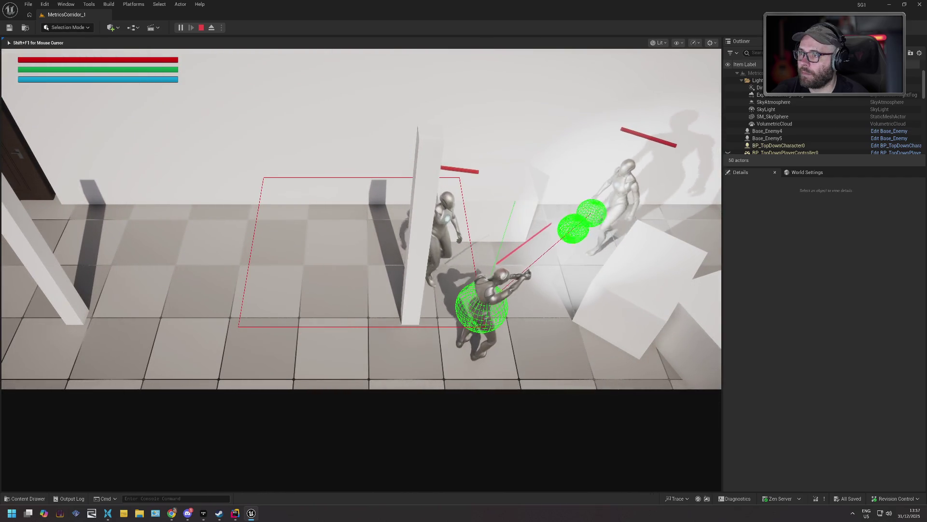
pyautogui.press('a')
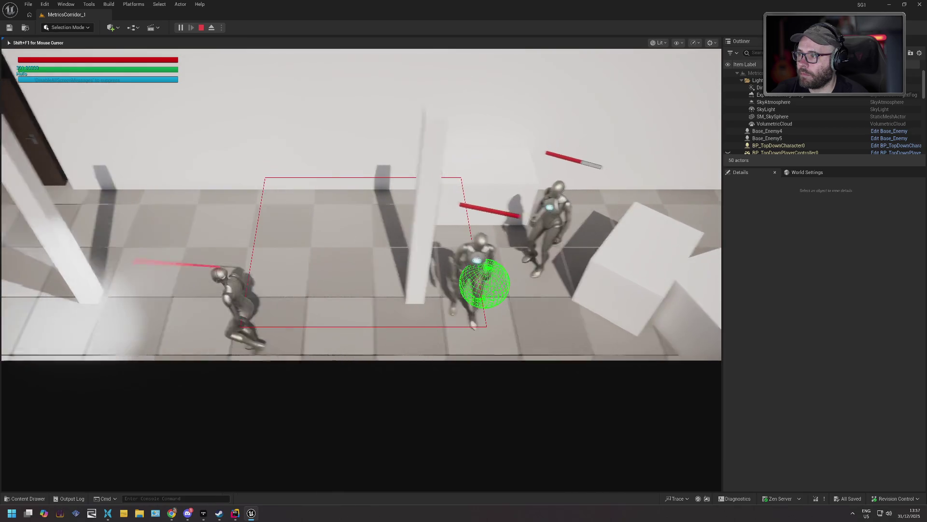
pyautogui.press('a')
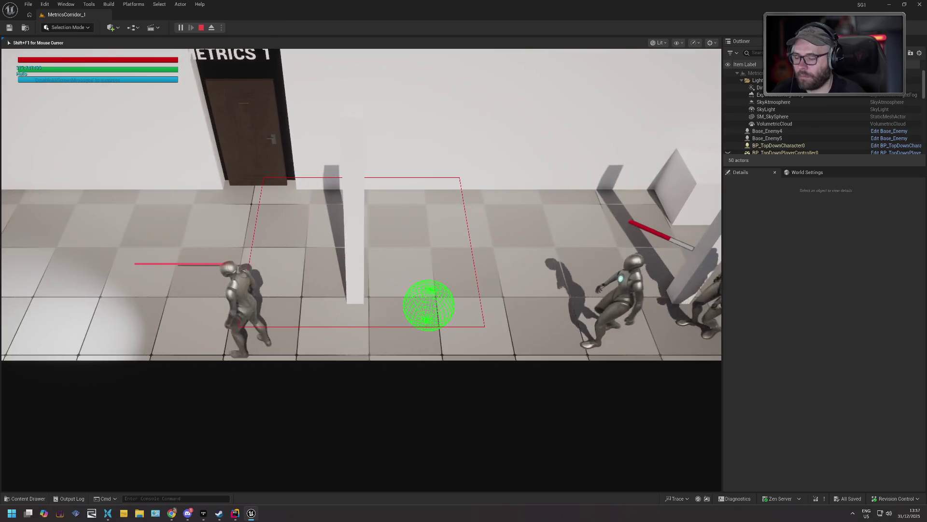
pyautogui.press("'")
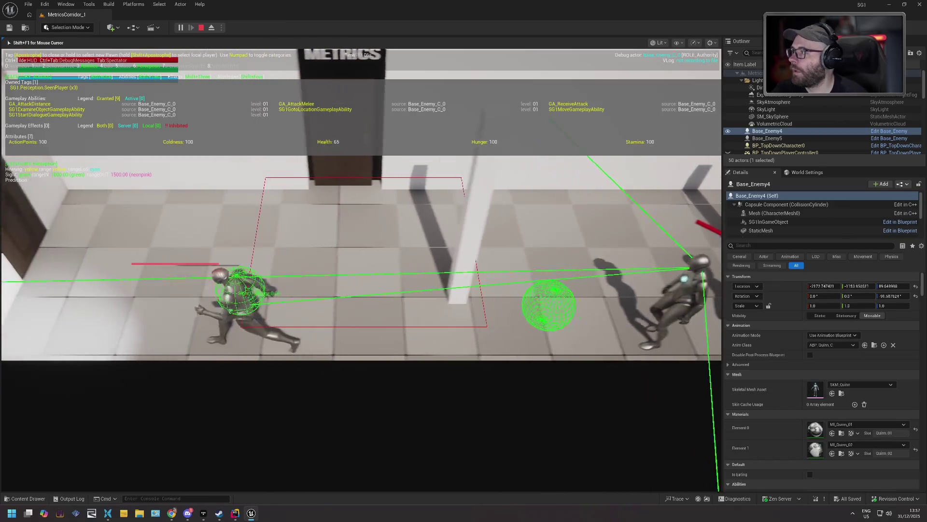
pyautogui.press('a')
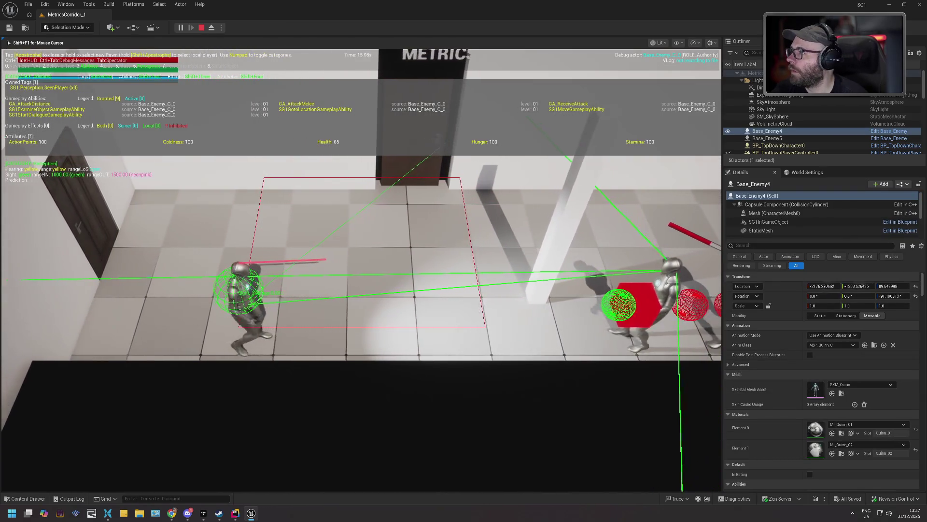
pyautogui.press('a')
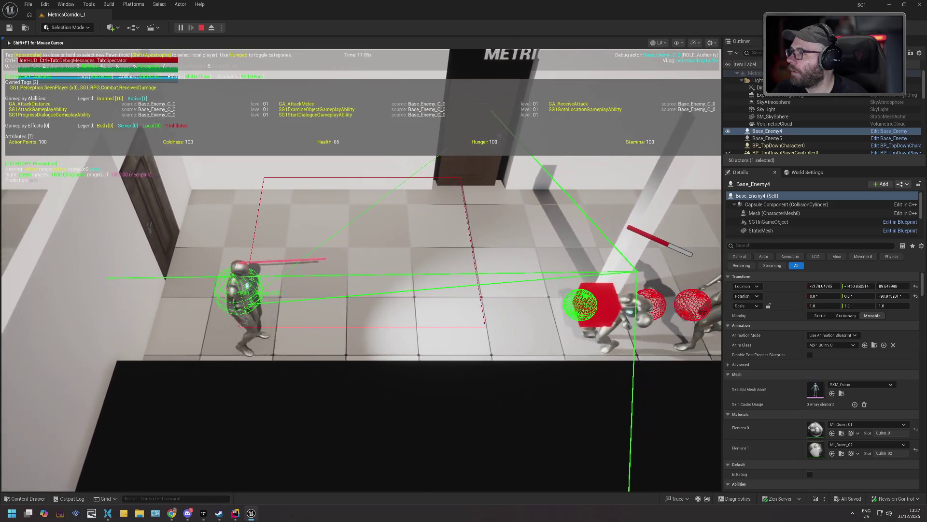
pyautogui.press('Escape')
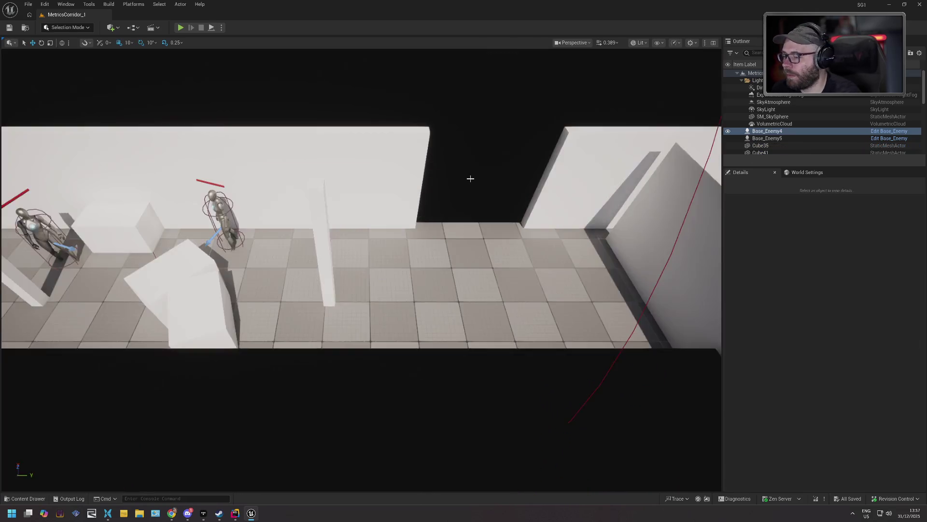
# - Reopen BT_Combat, try a Cone Check decorator on Move To and undo it, then select the Gameplay Tag Query
pyautogui.click(34, 499)
pyautogui.doubleClick(222, 417)
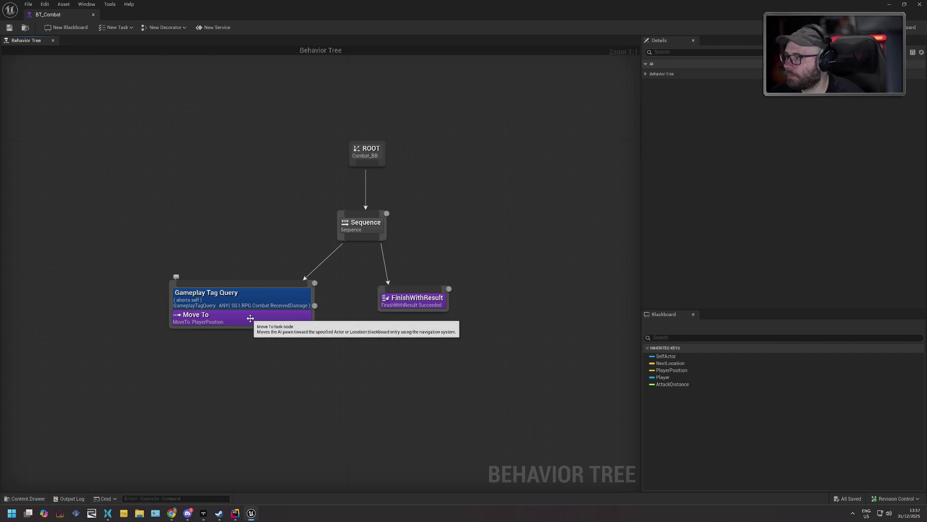
pyautogui.click(251, 321)
pyautogui.rightClick(251, 321)
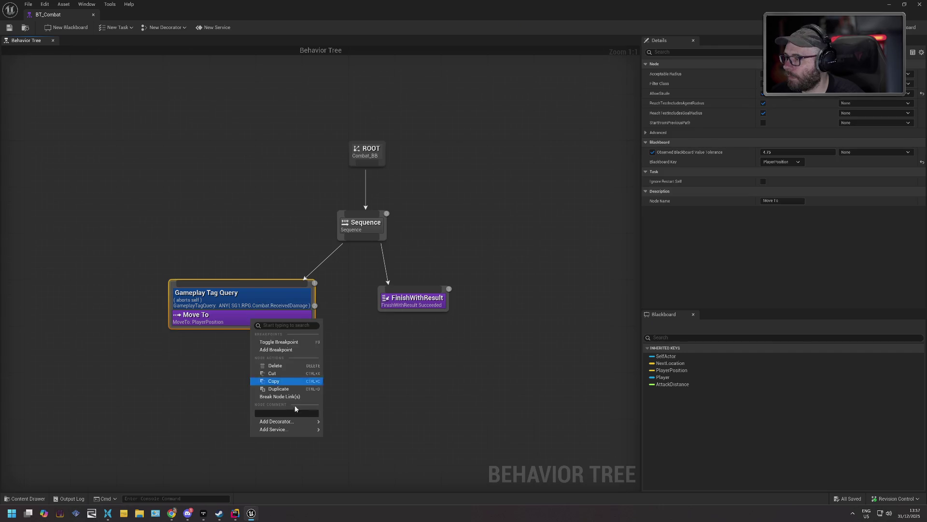
pyautogui.moveTo(303, 422)
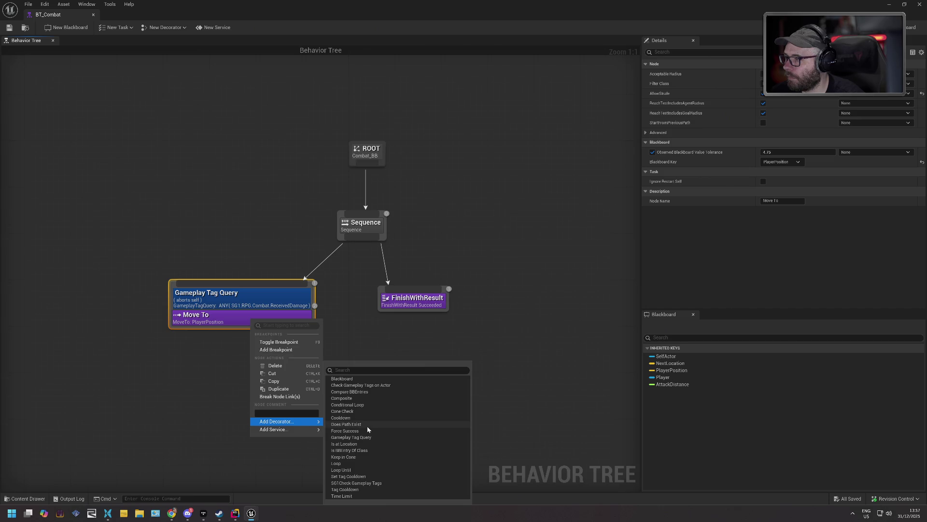
pyautogui.click(359, 411)
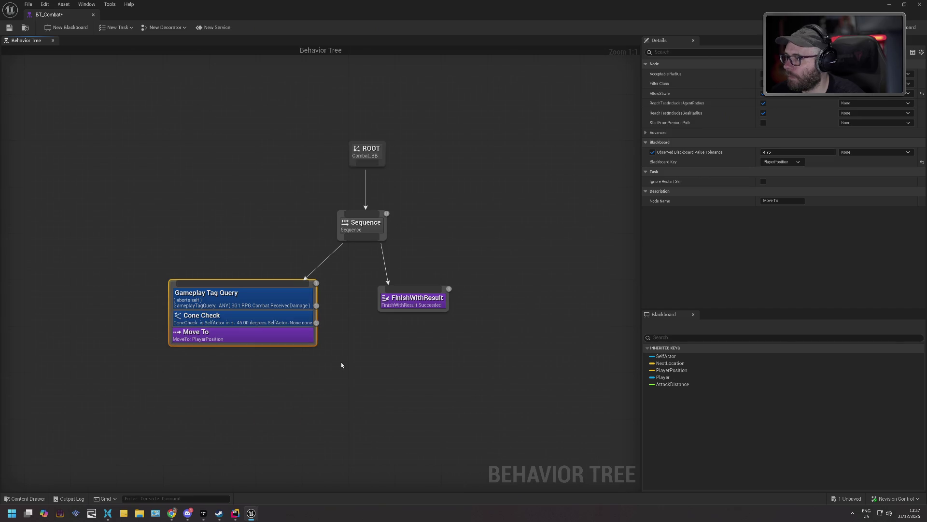
pyautogui.hotkey('ctrl', 'z')
pyautogui.click(267, 302)
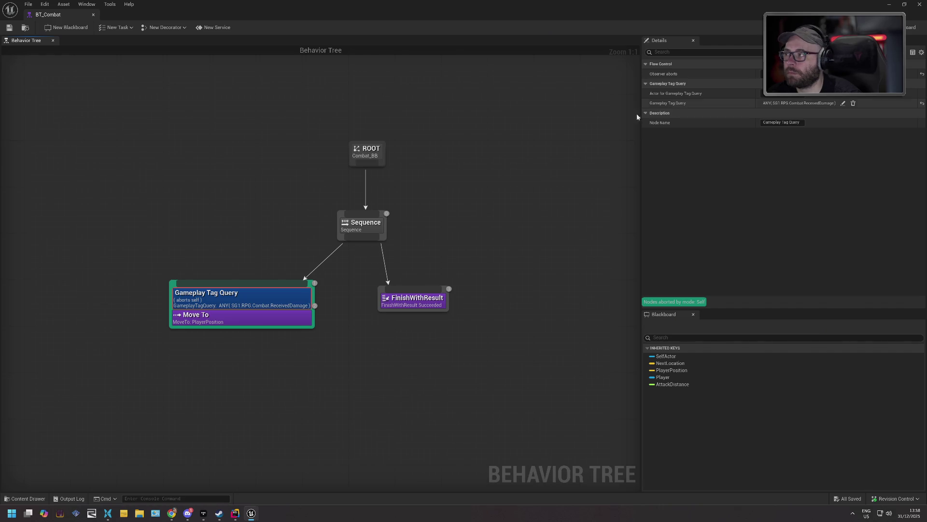
# - Open BT_SeekPlayer and BT_General, review BT_General's inverted SG1.RPG.InDialogue tag condition, then return to BT_Combat
pyautogui.click(26, 499)
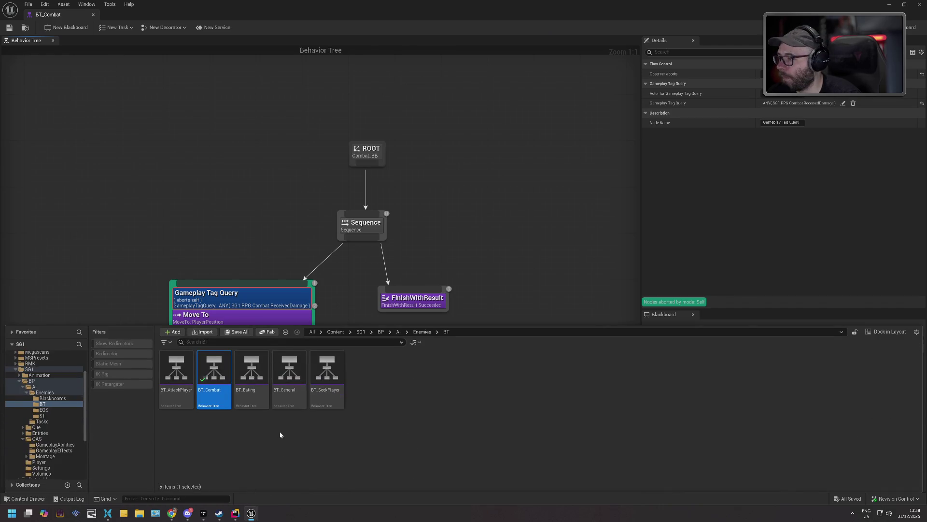
pyautogui.doubleClick(324, 367)
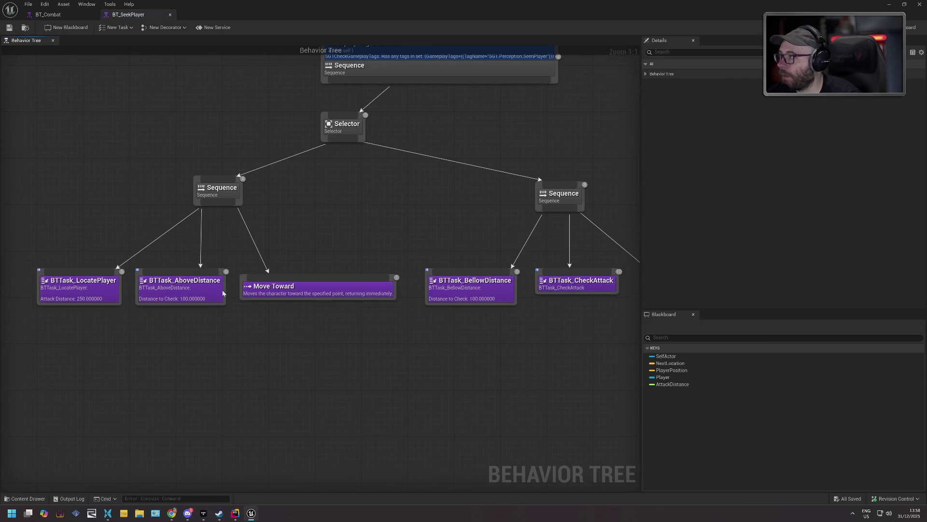
pyautogui.click(31, 499)
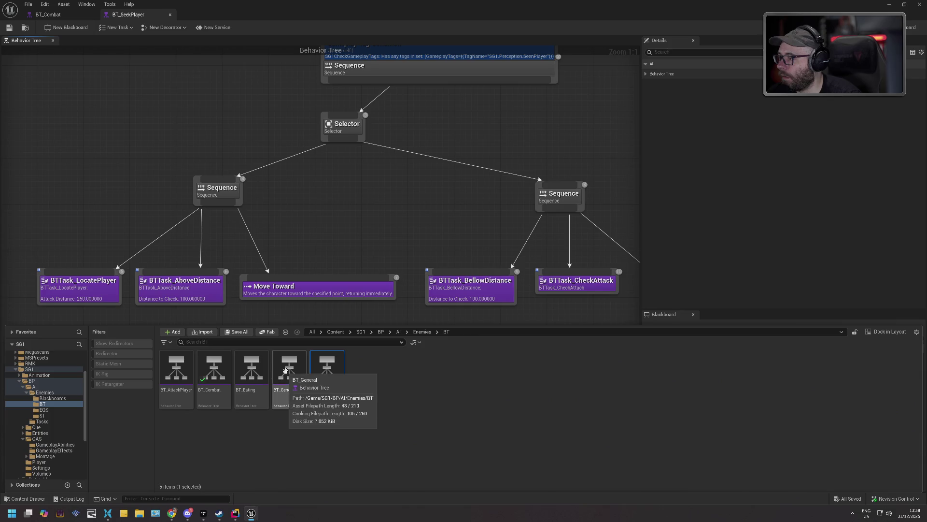
pyautogui.doubleClick(291, 369)
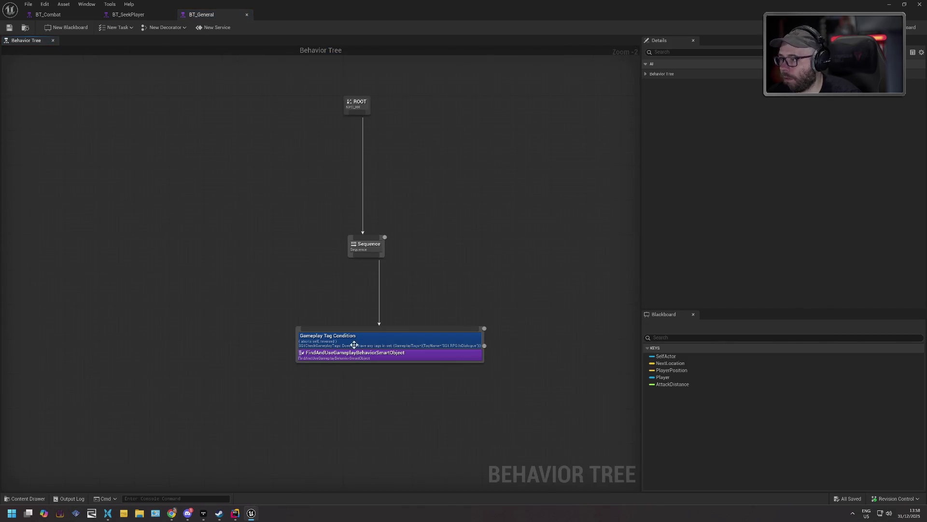
pyautogui.click(359, 342)
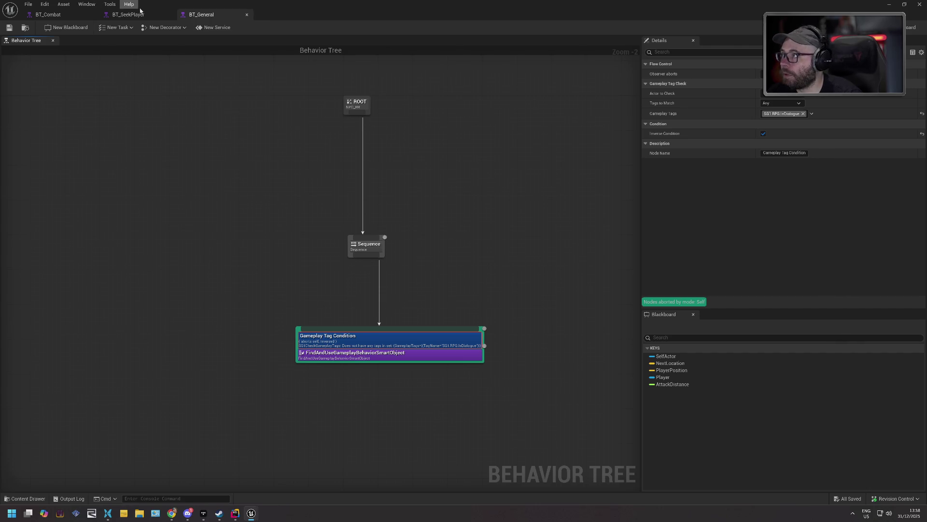
pyautogui.click(65, 16)
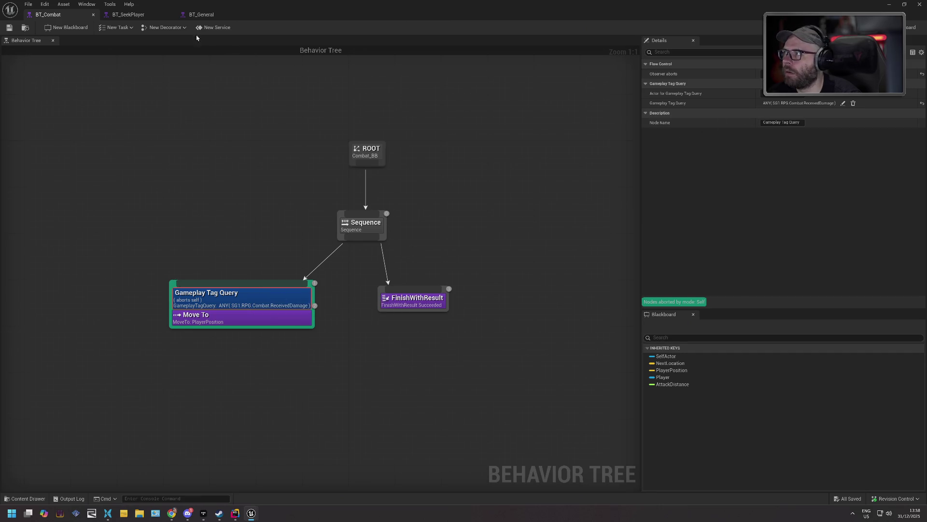
# - Replace Move To's Gameplay Tag Query with a new Gameplay Tag Condition decorator
pyautogui.click(201, 15)
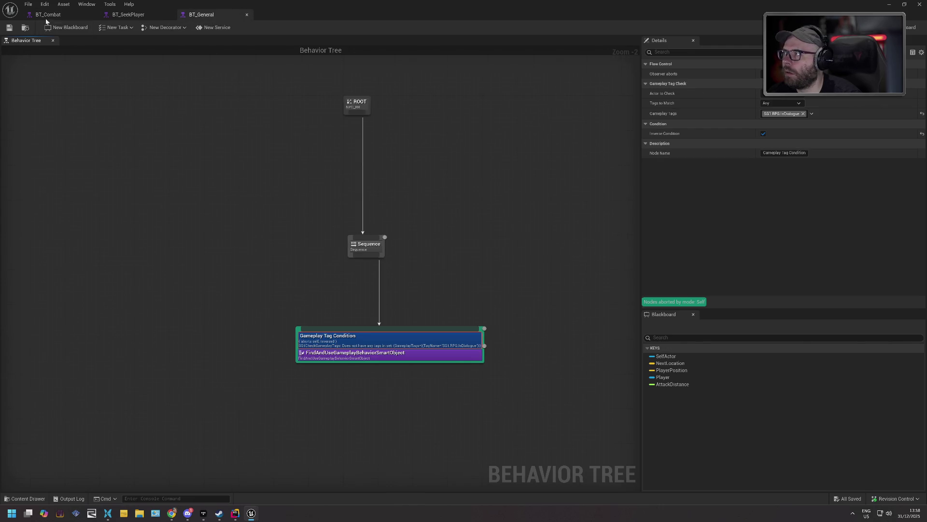
pyautogui.click(48, 15)
pyautogui.press('Delete')
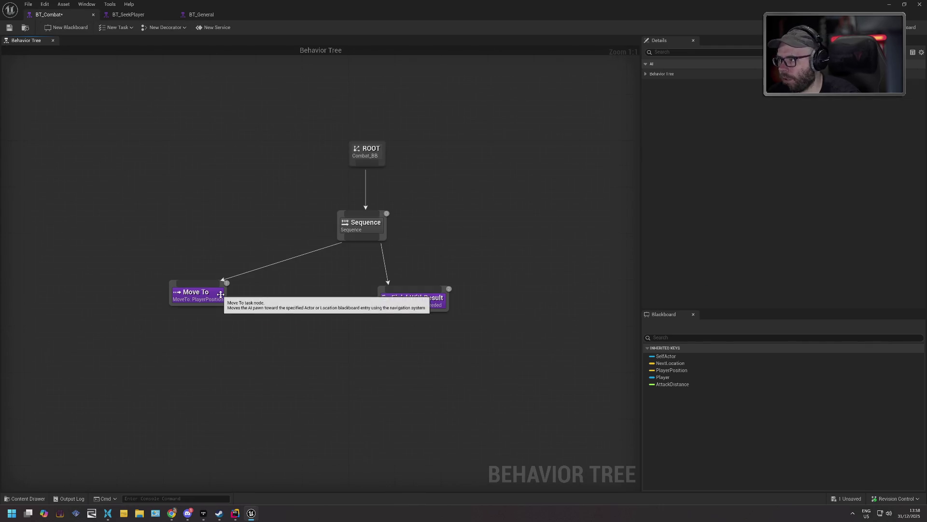
pyautogui.rightClick(204, 301)
pyautogui.moveTo(264, 404)
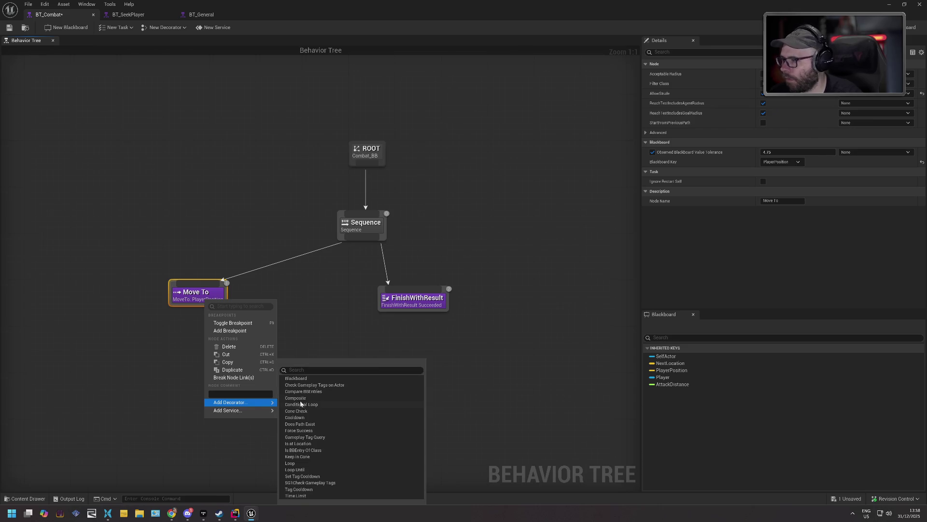
pyautogui.click(327, 484)
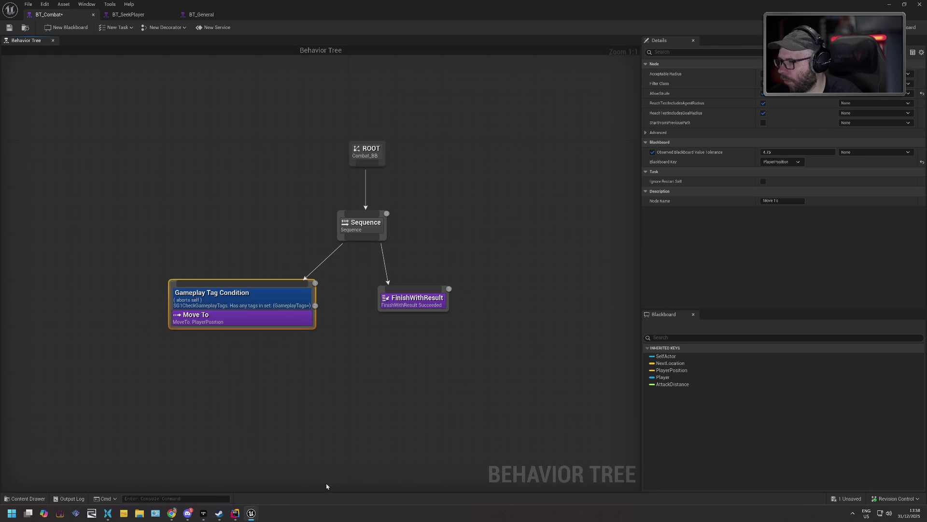
pyautogui.click(235, 293)
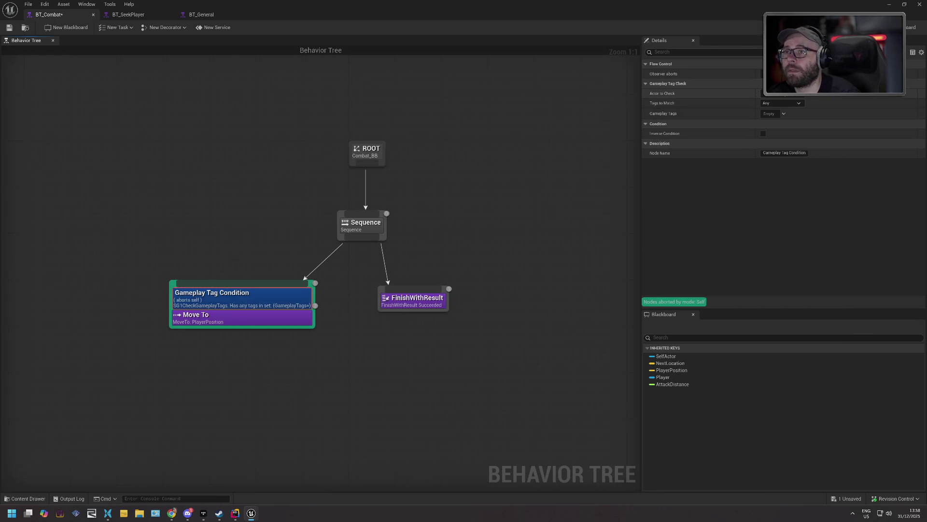
# - Set the condition's tag to SG1.RPG.Combat.ReceivedDamage, shift Move To left, and close the editor
pyautogui.click(783, 114)
pyautogui.write('rece')
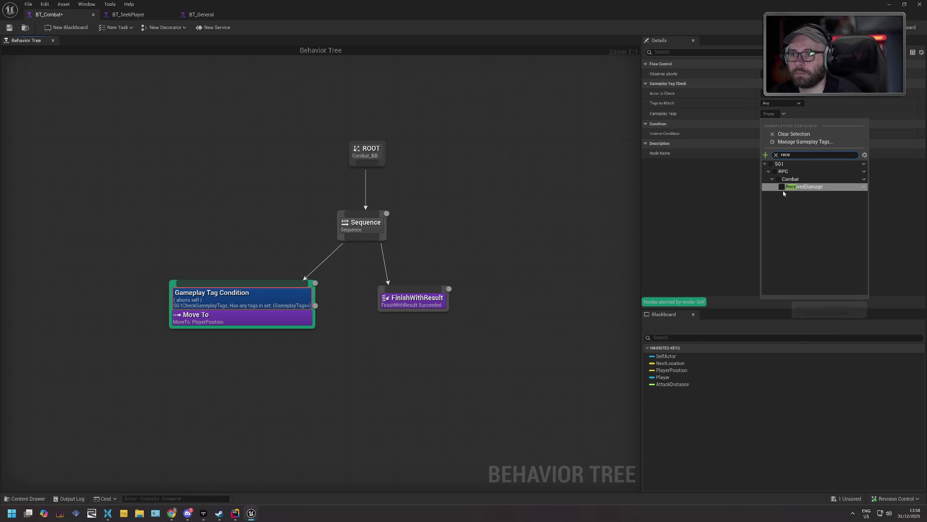
pyautogui.click(782, 187)
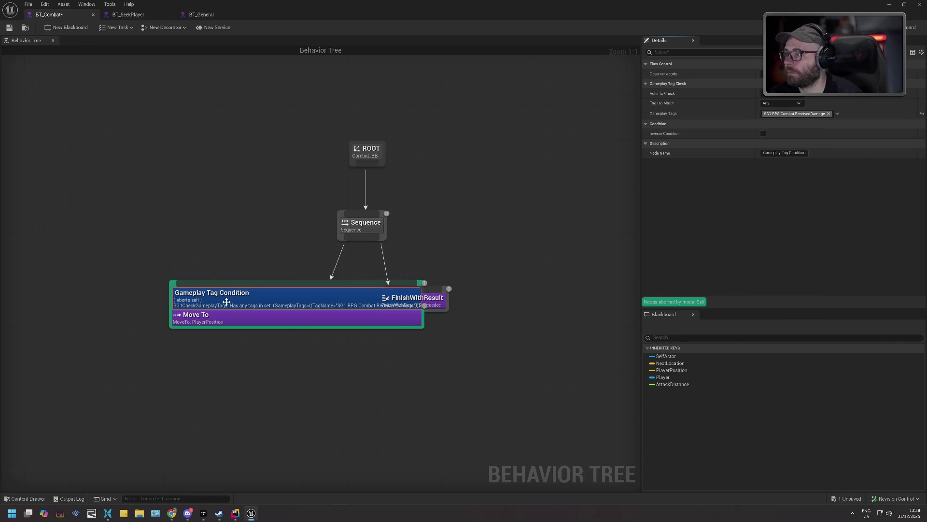
pyautogui.moveTo(196, 295); pyautogui.dragTo(89, 273)
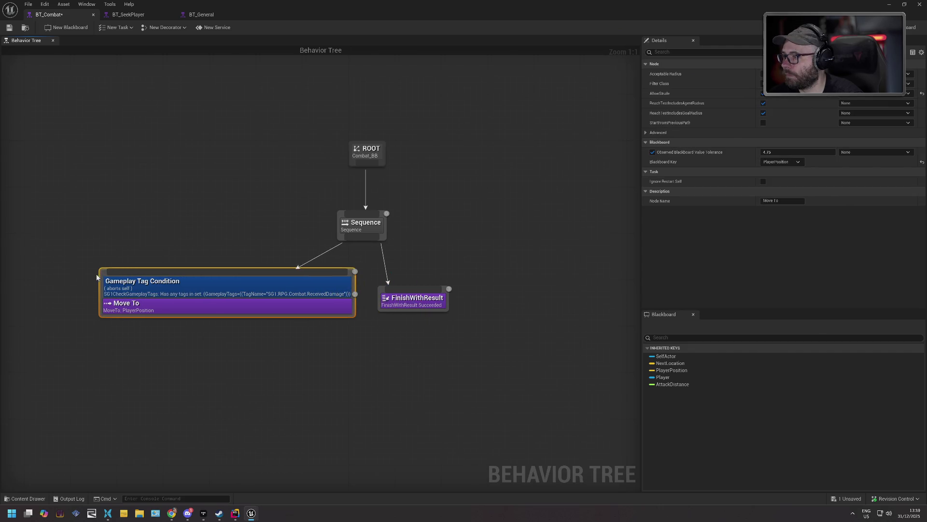
pyautogui.click(265, 358)
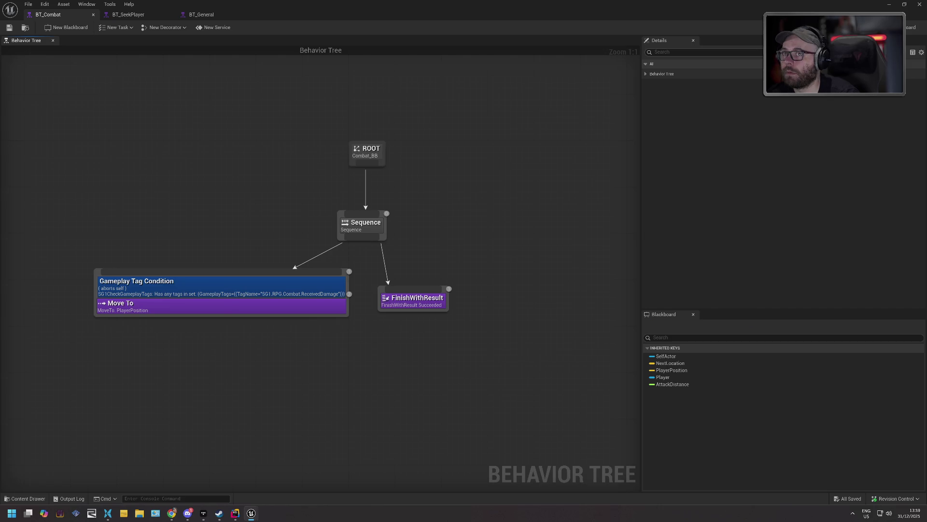
pyautogui.click(920, 3)
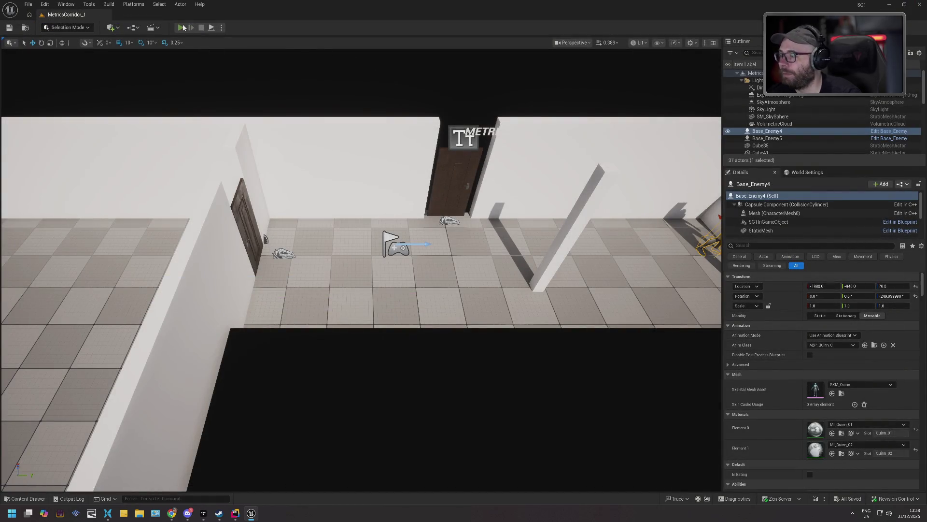
# - Playtest MetricsCorridor_1, running the character right then left ahead of the enemies
pyautogui.click(181, 28)
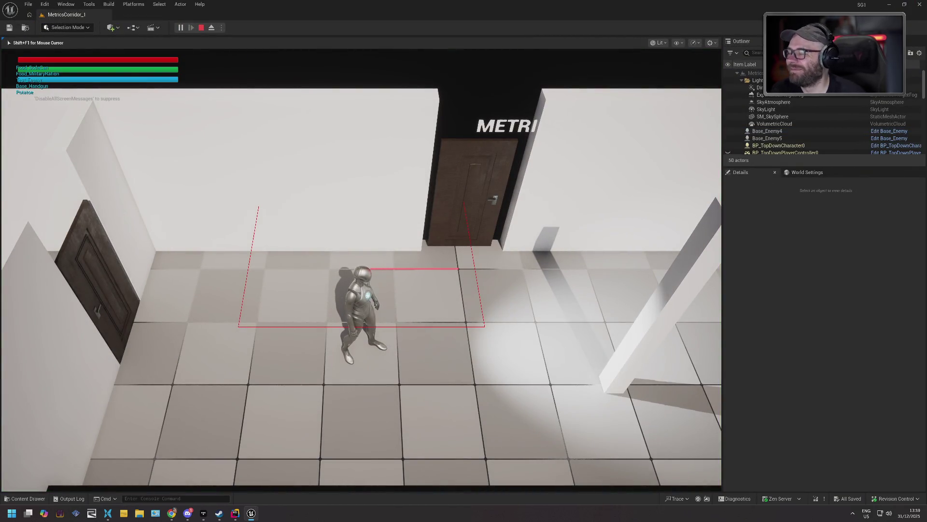
pyautogui.press('d')
pyautogui.press('d')
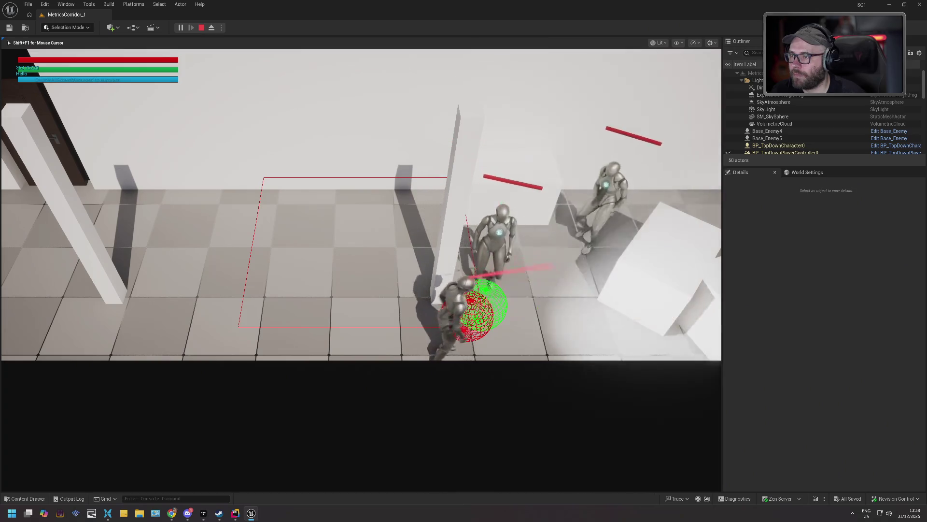
pyautogui.press('a')
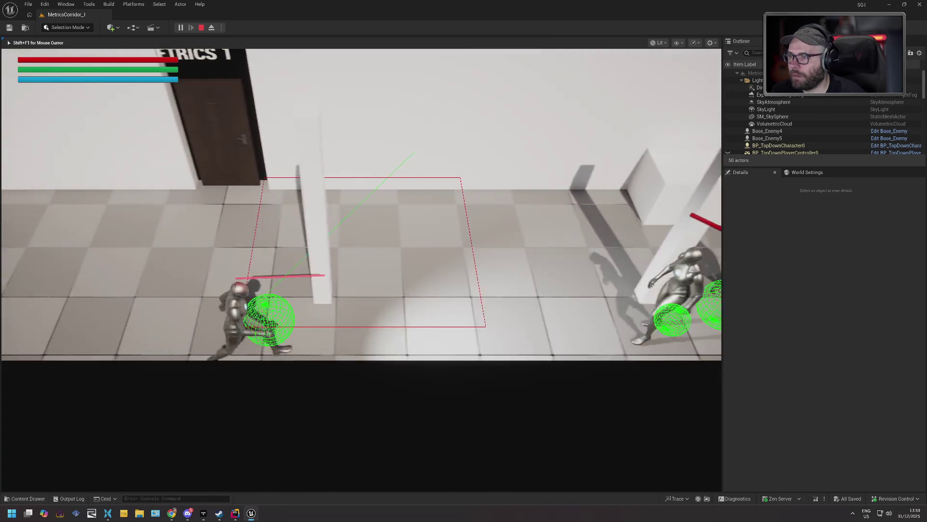
pyautogui.press('a')
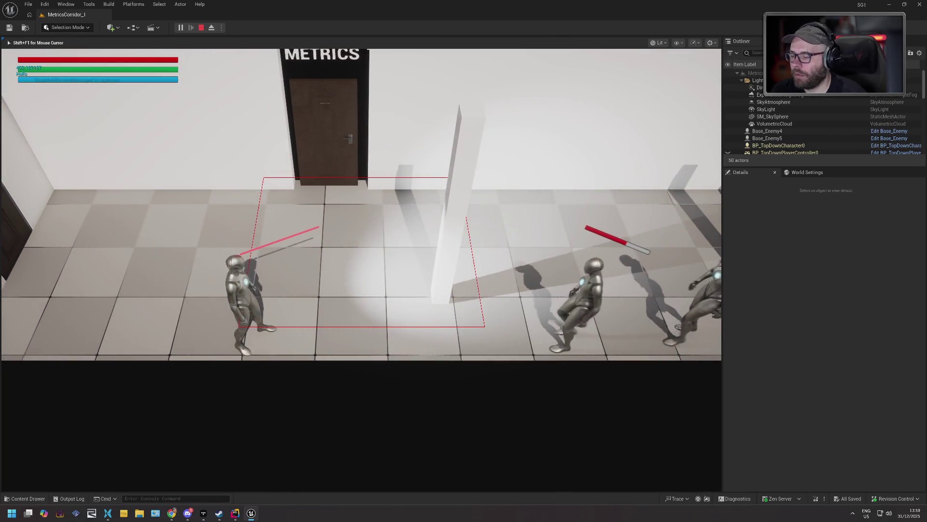
# - Stop the play session and open BT_SeekPlayer from the BT folder
pyautogui.press('Escape')
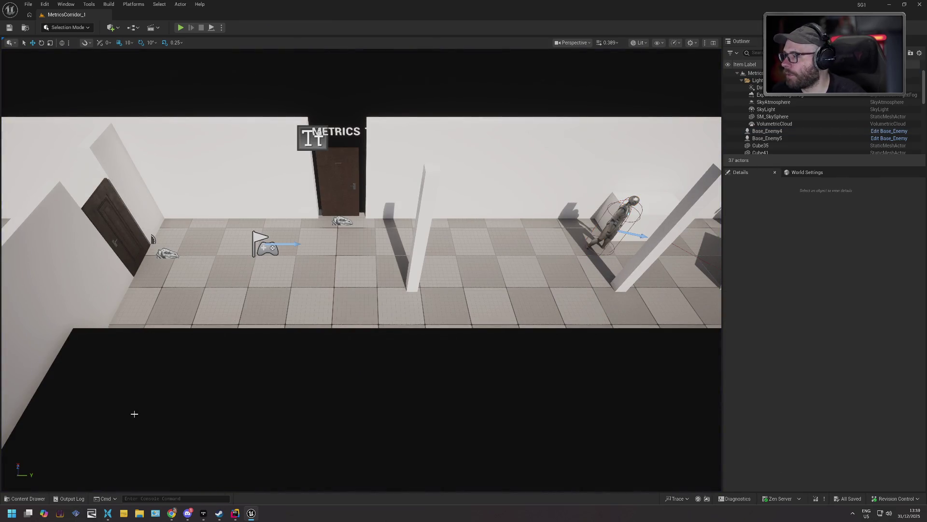
pyautogui.click(27, 498)
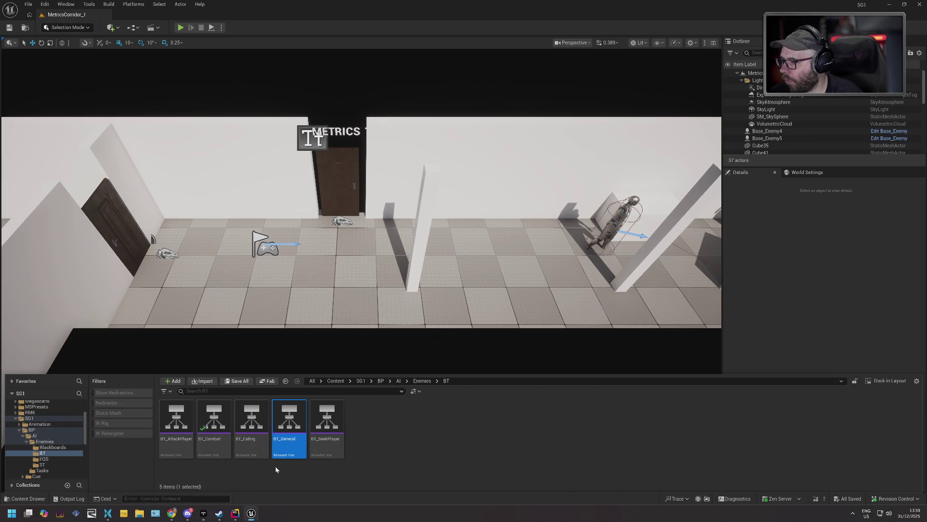
pyautogui.doubleClick(327, 425)
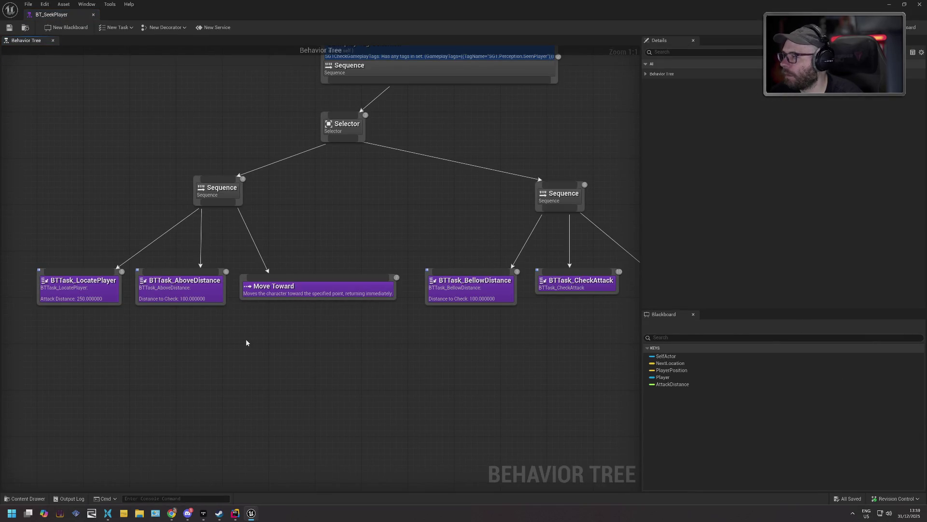
# - Look over BT_SeekPlayer's tree, then open BT_General as well
pyautogui.moveTo(234, 341)
pyautogui.mouseDown()
pyautogui.moveTo(335, 372)
pyautogui.moveTo(151, 365)
pyautogui.mouseUp()
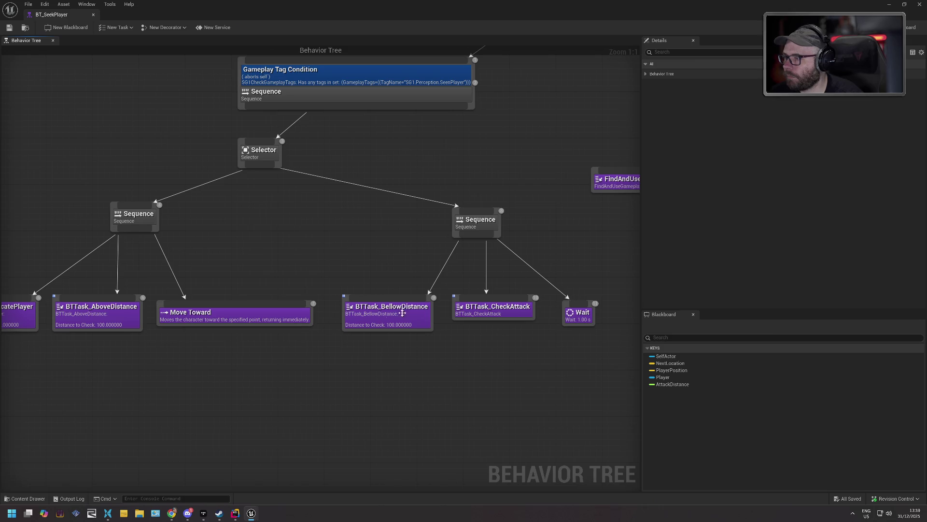
pyautogui.moveTo(213, 353); pyautogui.dragTo(386, 359)
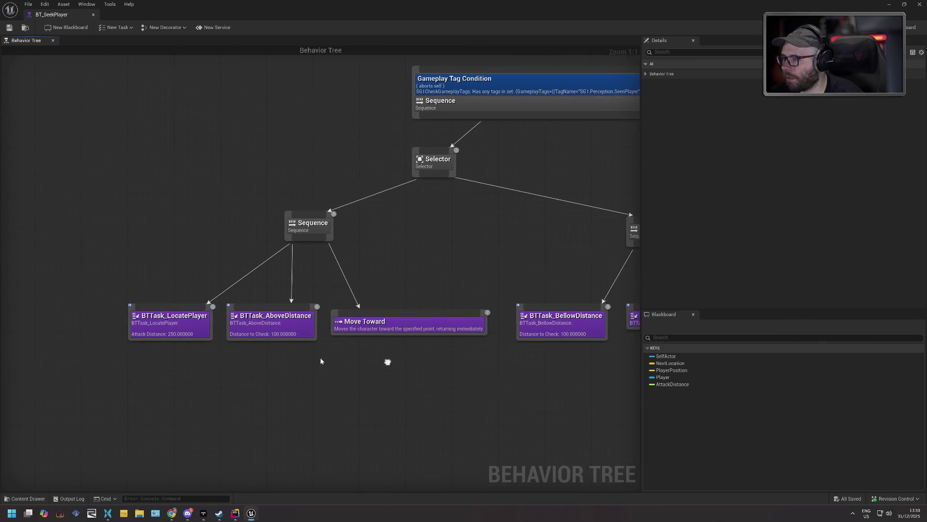
pyautogui.click(27, 499)
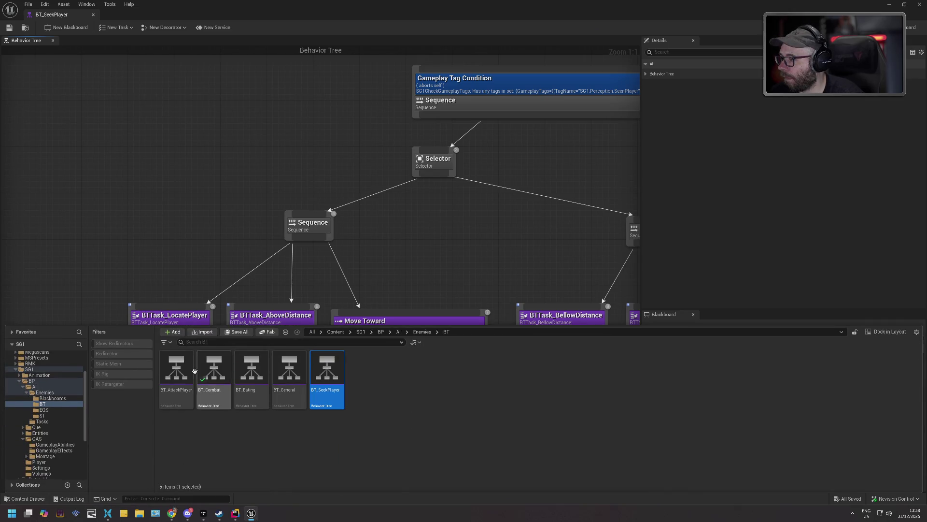
pyautogui.doubleClick(292, 375)
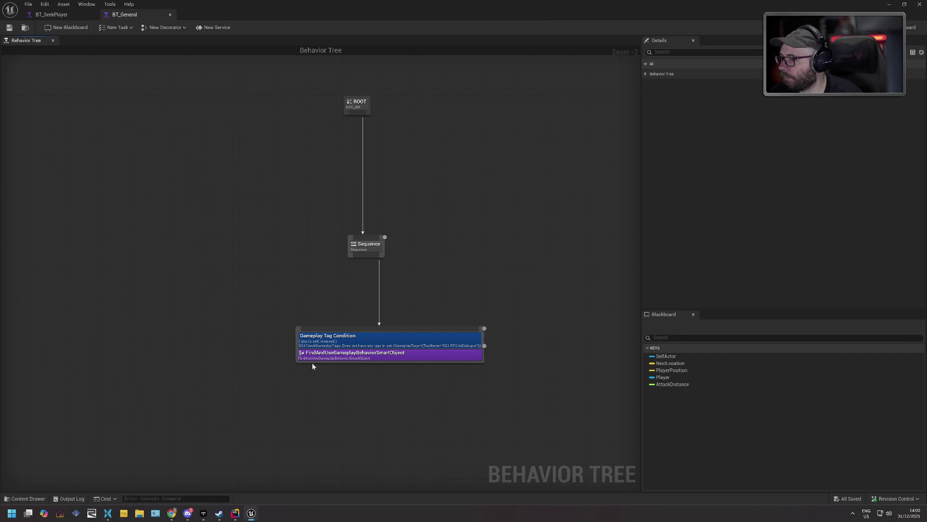
# - Copy BT_General's tag condition decorator and select BT_SeekPlayer's Move Toward node
pyautogui.click(339, 344)
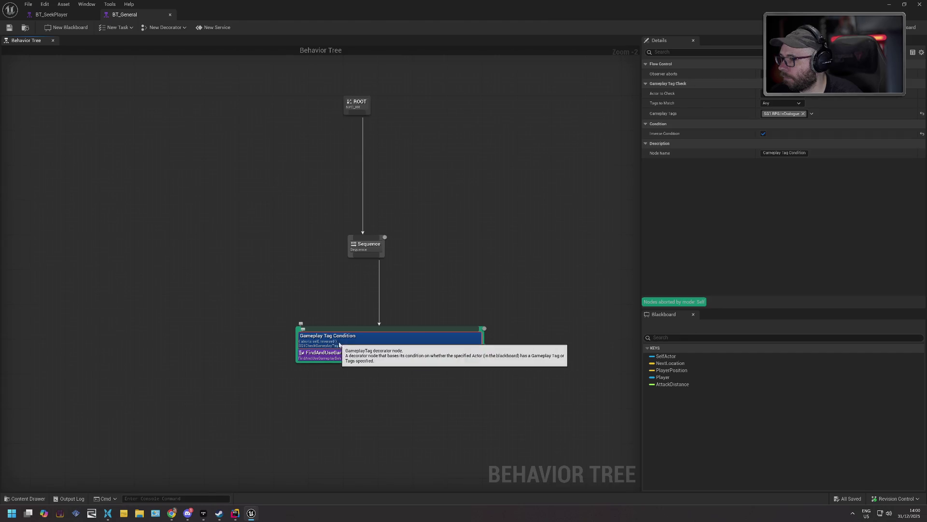
pyautogui.rightClick(339, 344)
pyautogui.click(368, 374)
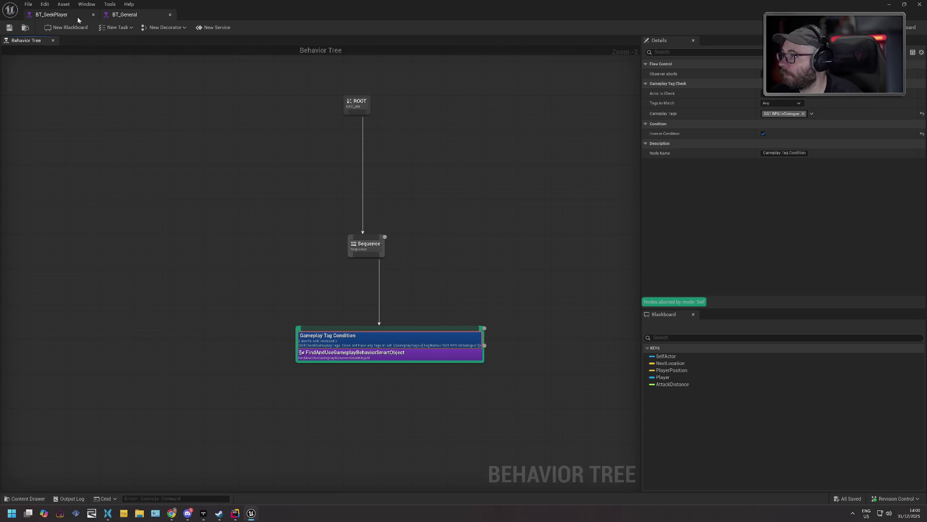
pyautogui.click(76, 16)
pyautogui.click(384, 318)
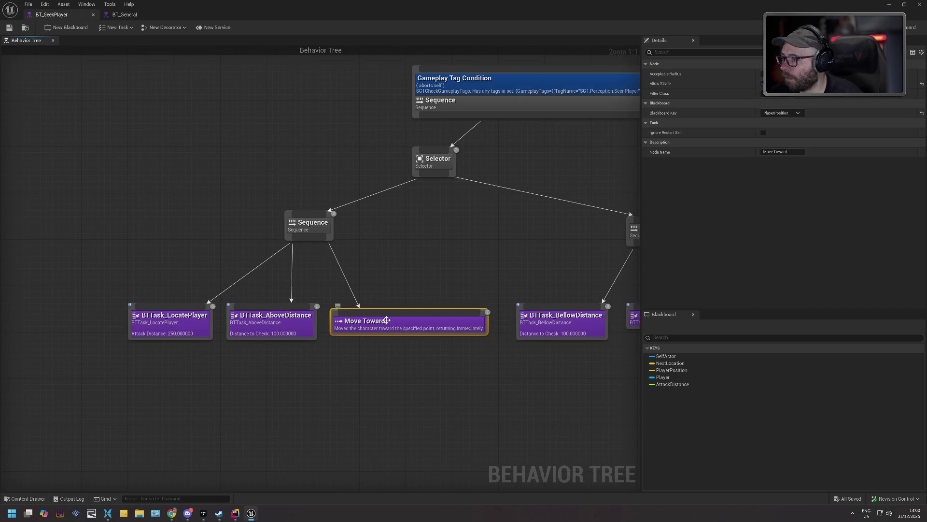
# - Add an inverted Gameplay Tag Condition checking SG1.RPG.Combat.ReceivedDamage to Move Toward
pyautogui.rightClick(386, 321)
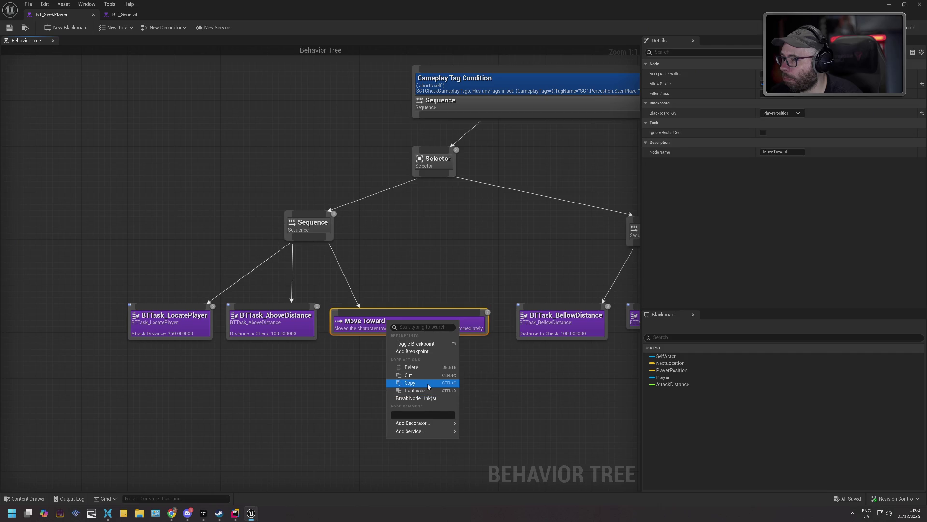
pyautogui.moveTo(435, 431)
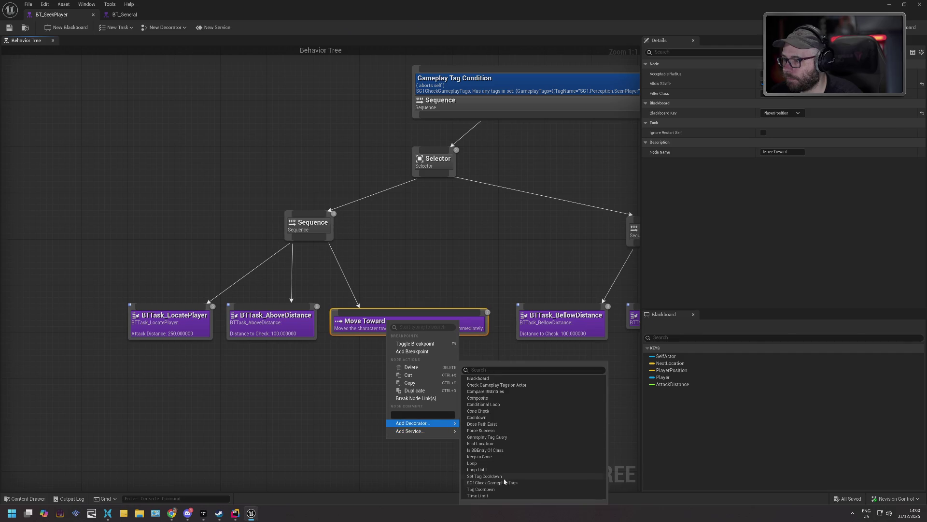
pyautogui.click(502, 482)
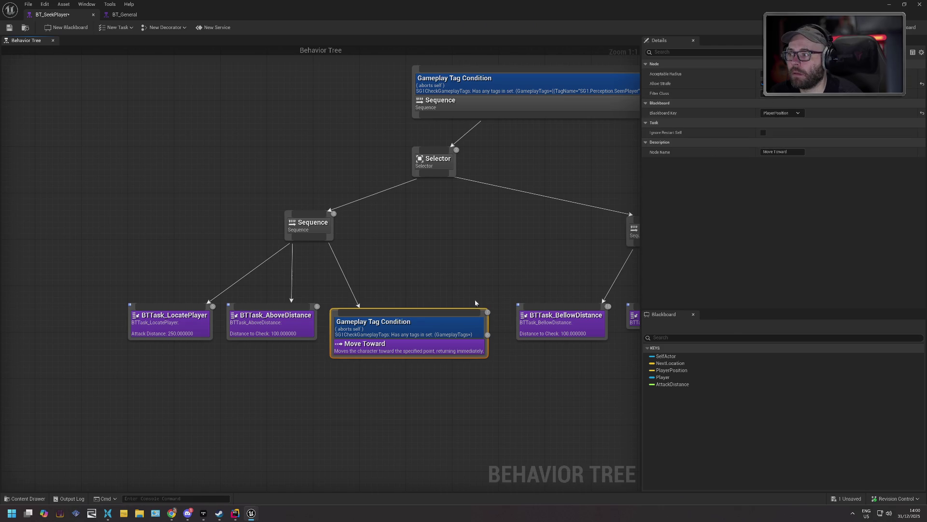
pyautogui.click(456, 323)
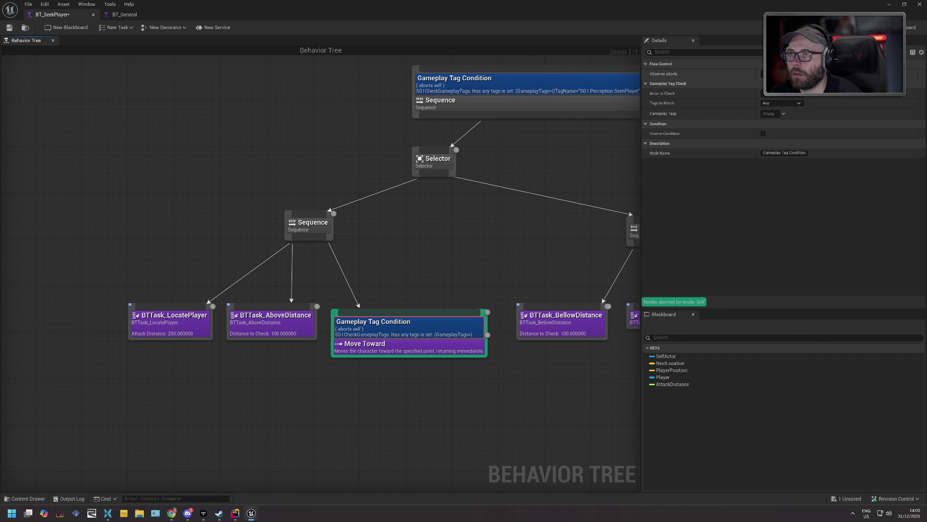
pyautogui.click(763, 133)
pyautogui.click(124, 14)
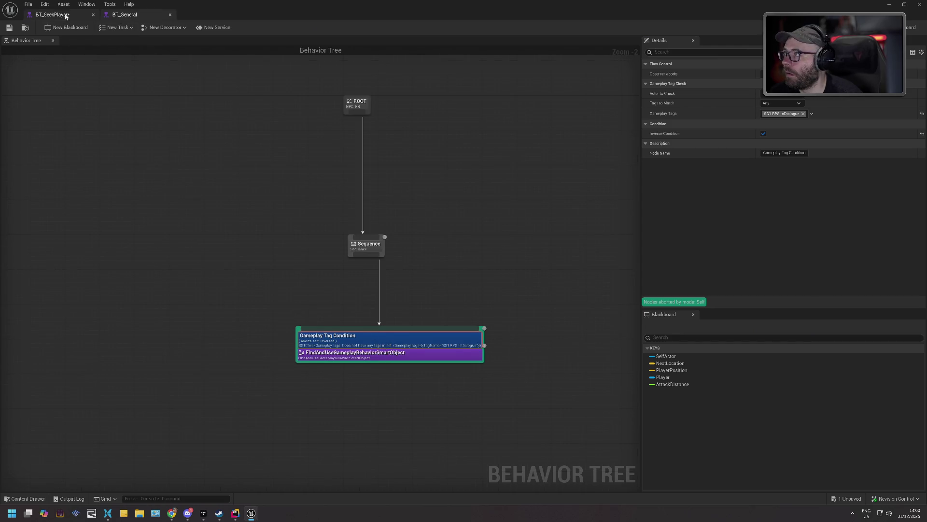
pyautogui.click(52, 15)
pyautogui.click(773, 114)
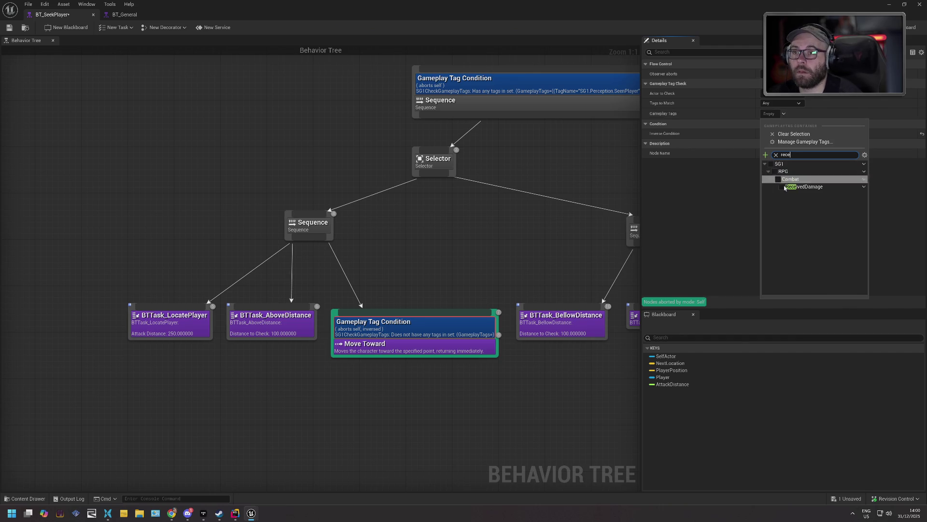
pyautogui.click(781, 187)
pyautogui.click(719, 213)
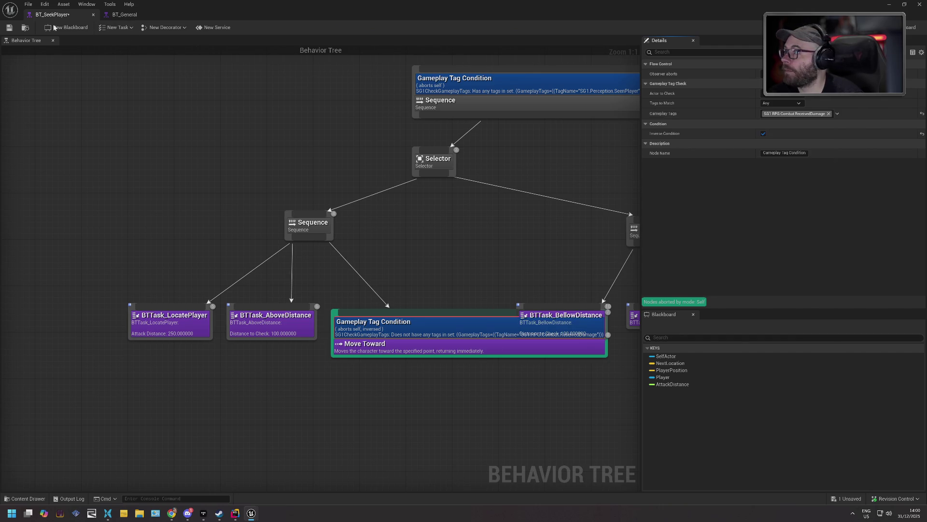
# - Save BT_SeekPlayer, move the left Sequence branch left to clear overlap, and resume the running level
pyautogui.click(10, 29)
pyautogui.click(473, 337)
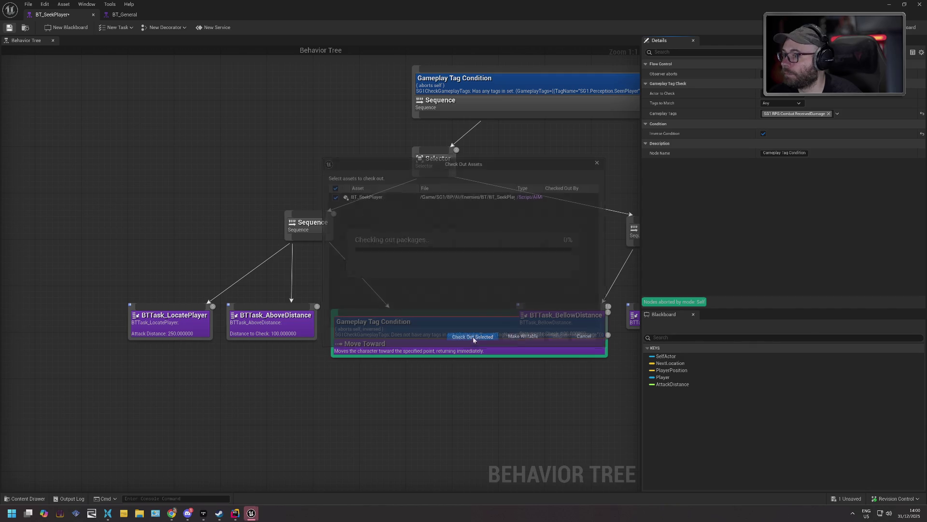
pyautogui.moveTo(116, 268)
pyautogui.mouseDown()
pyautogui.moveTo(412, 376)
pyautogui.moveTo(423, 345)
pyautogui.mouseUp()
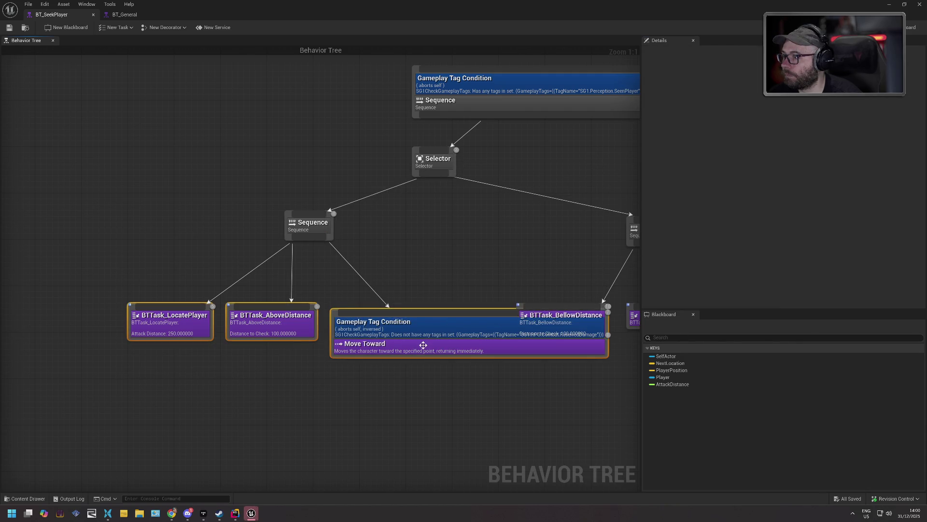
pyautogui.moveTo(106, 177); pyautogui.dragTo(417, 386)
pyautogui.moveTo(426, 351)
pyautogui.mouseDown()
pyautogui.moveTo(280, 338)
pyautogui.moveTo(322, 345)
pyautogui.mouseUp()
pyautogui.click(354, 262)
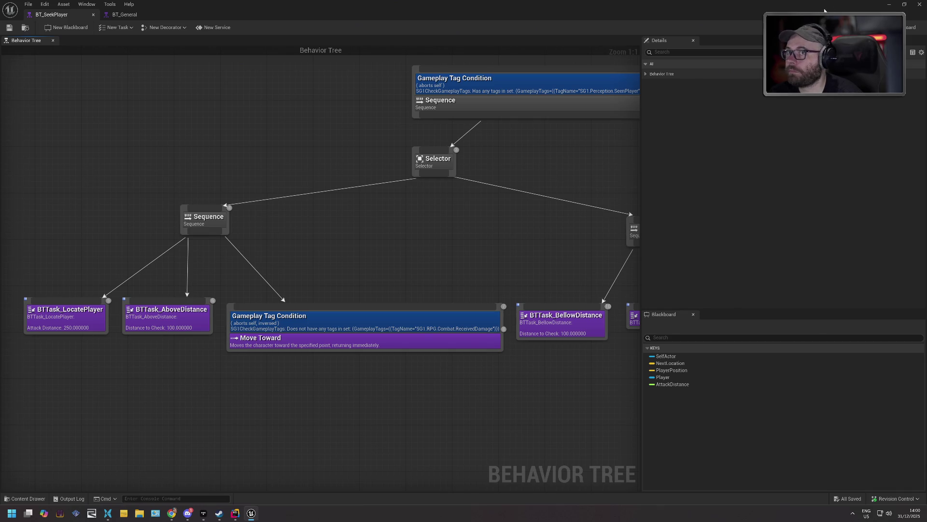
pyautogui.click(917, 4)
pyautogui.click(191, 31)
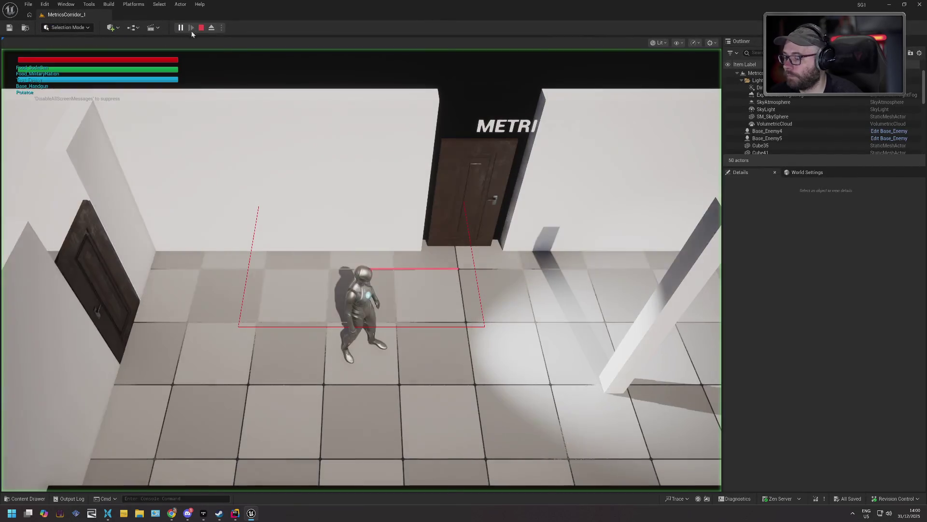
# - Run the player right and left through the corridor to provoke the enemies
pyautogui.press('d')
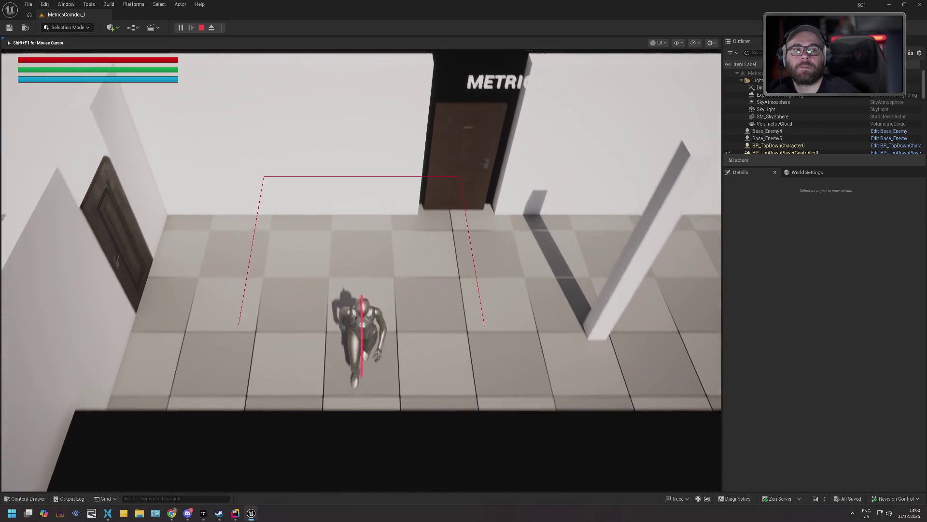
pyautogui.press('d')
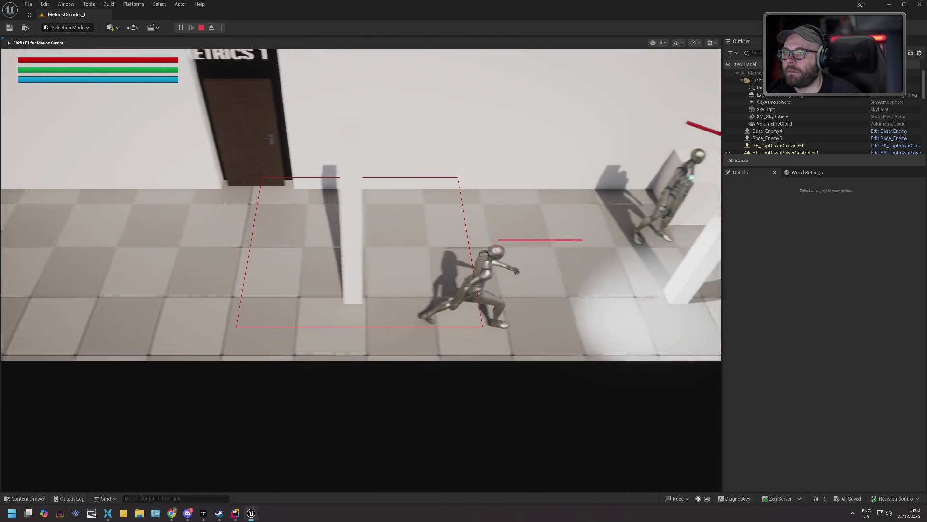
pyautogui.press('d')
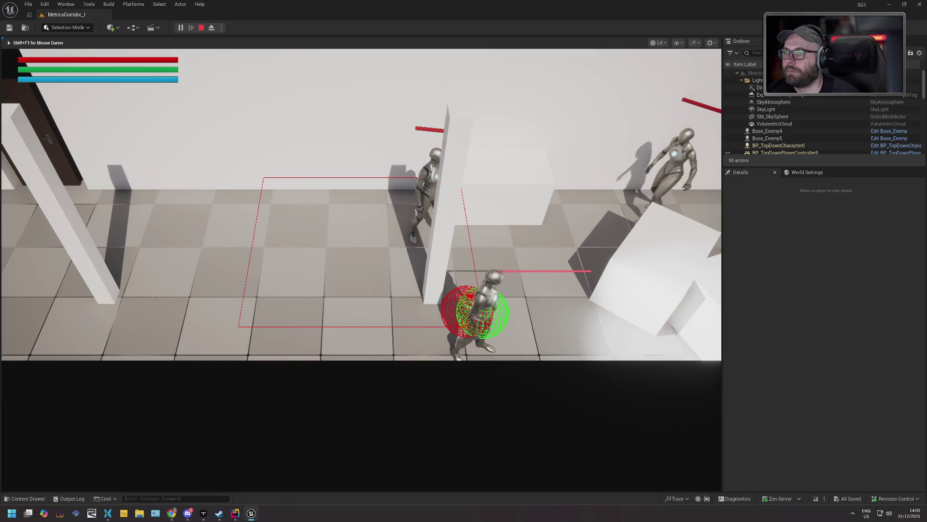
pyautogui.press('a')
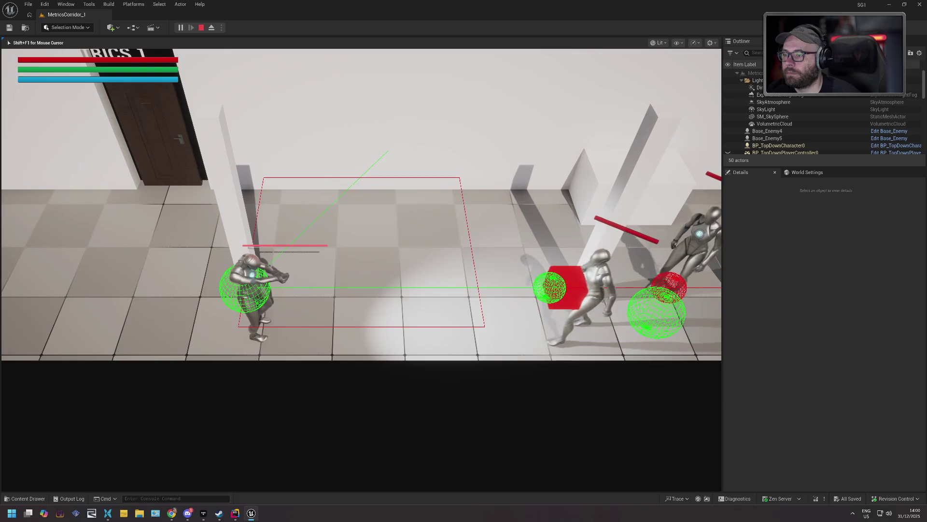
pyautogui.press('a')
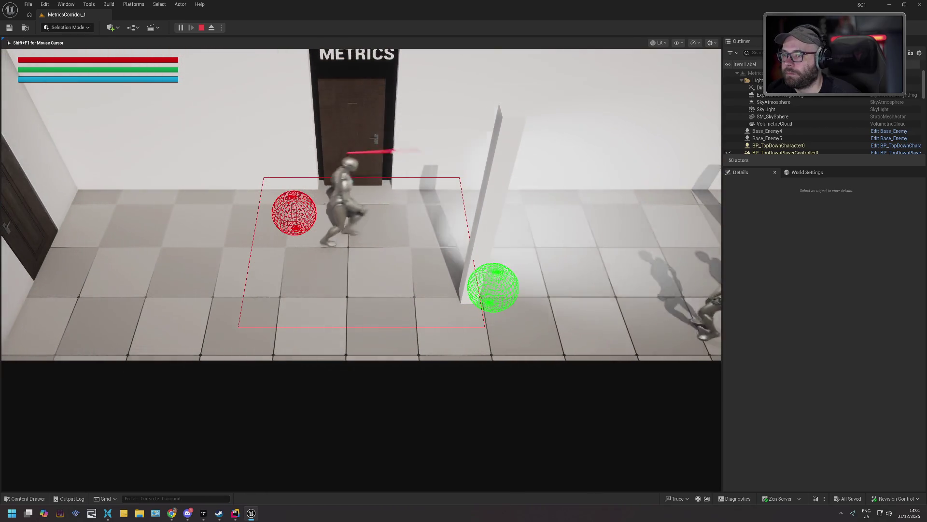
pyautogui.press('d')
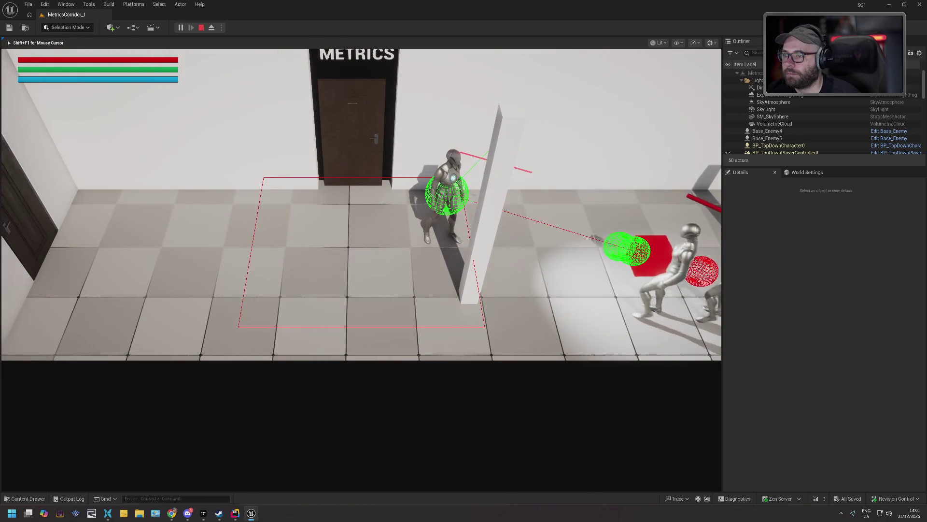
pyautogui.press('s')
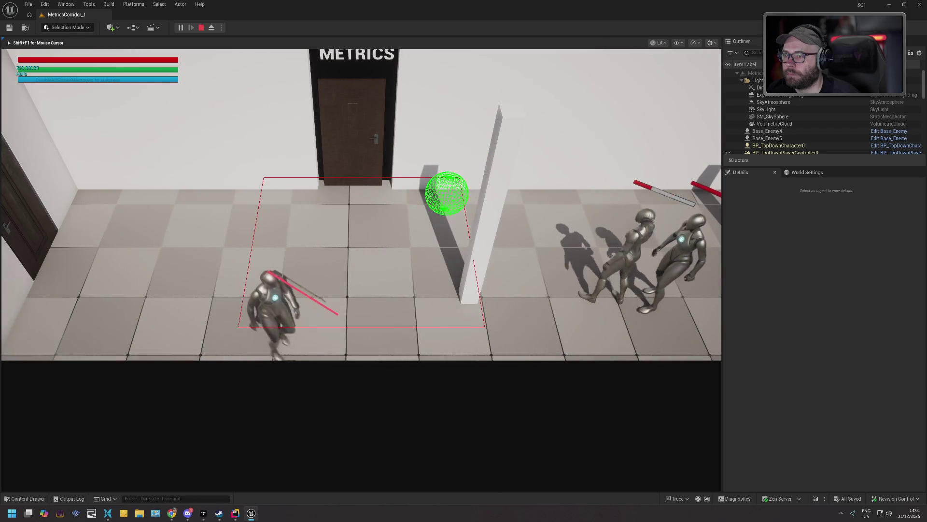
pyautogui.press('a')
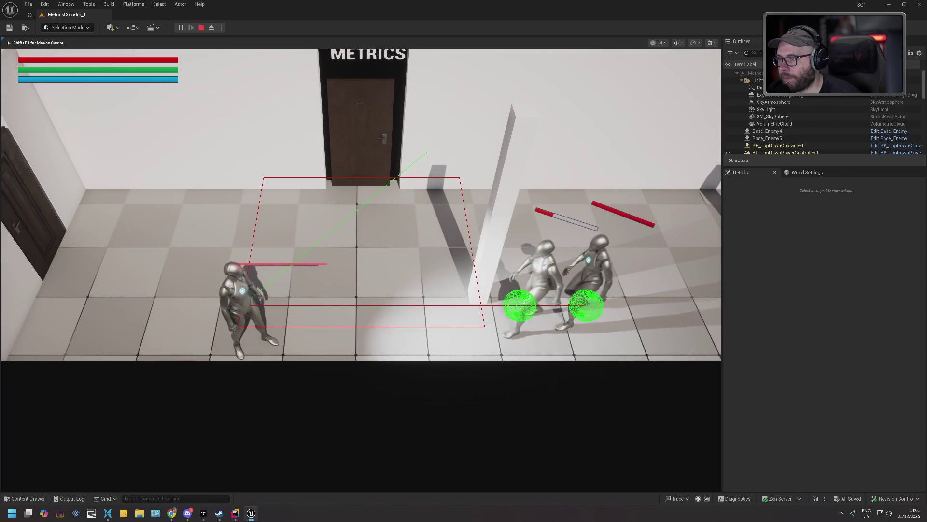
pyautogui.press('a')
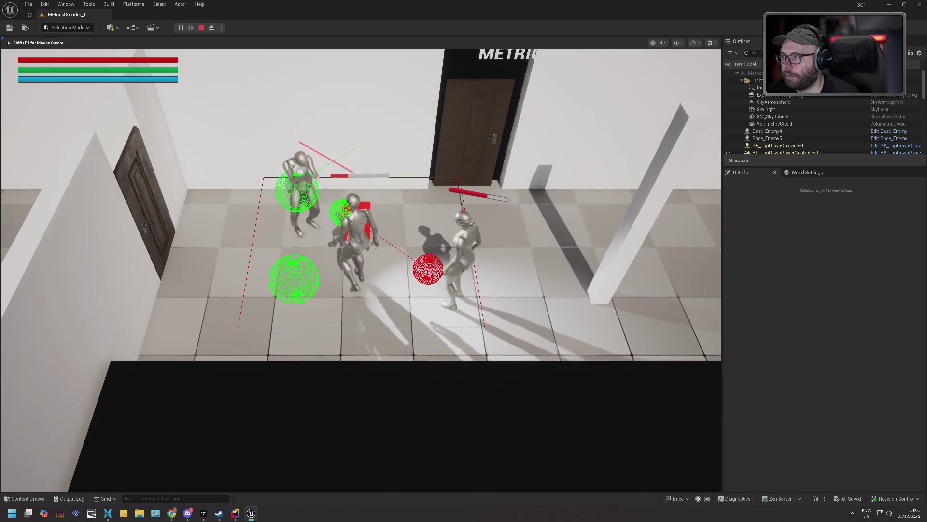
pyautogui.press('a')
pyautogui.press('a')
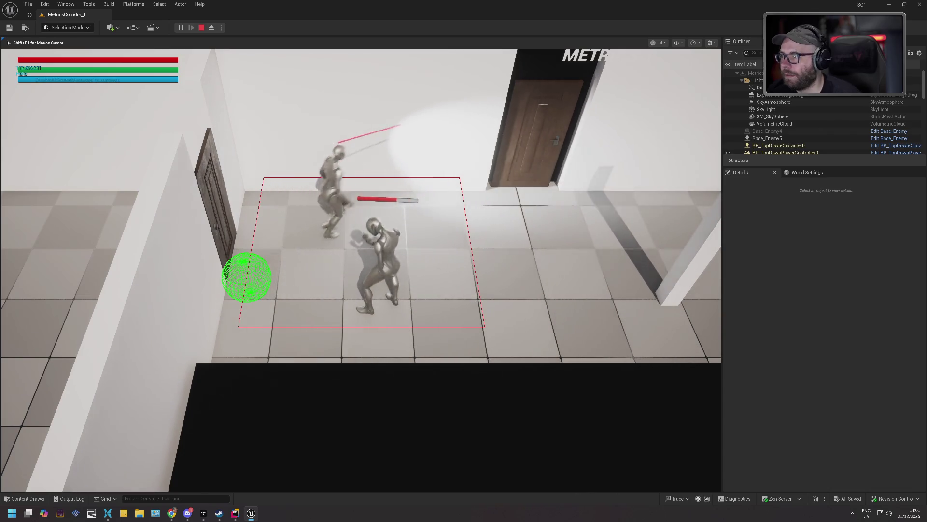
pyautogui.press('d')
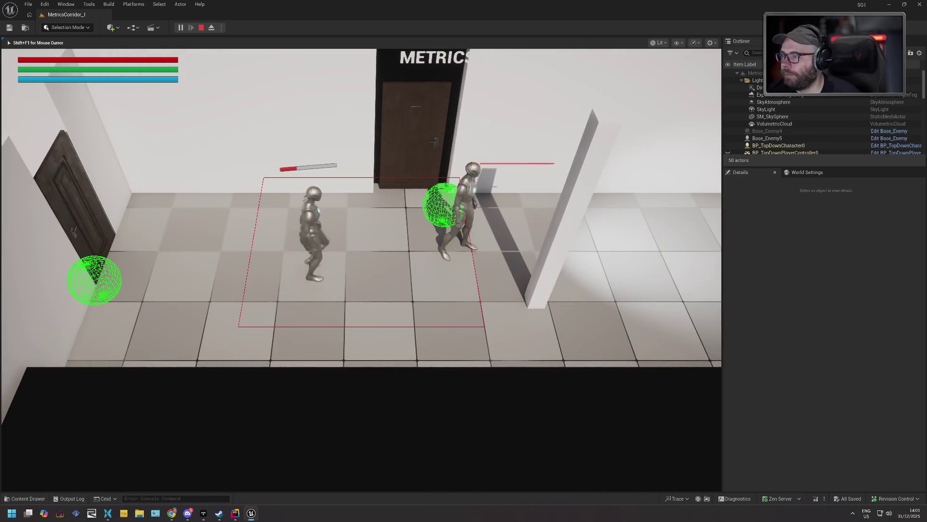
pyautogui.press('d')
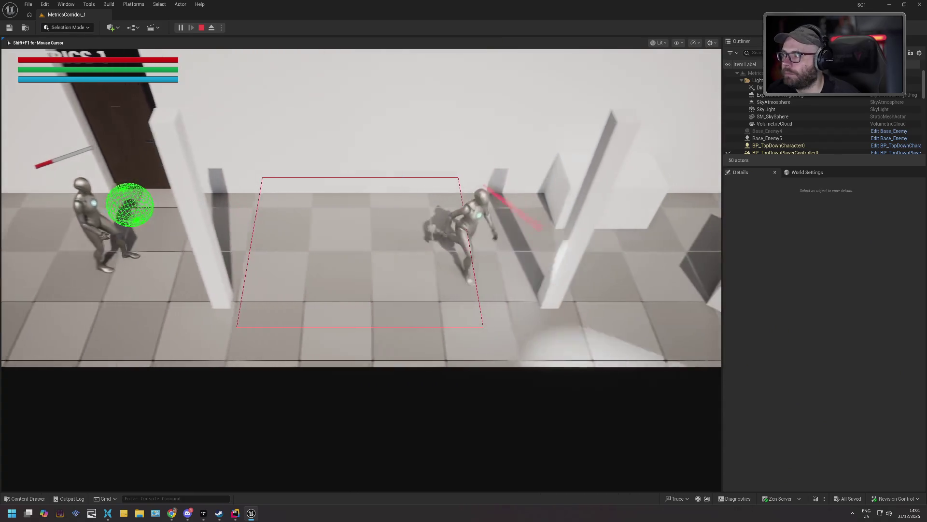
pyautogui.press('d')
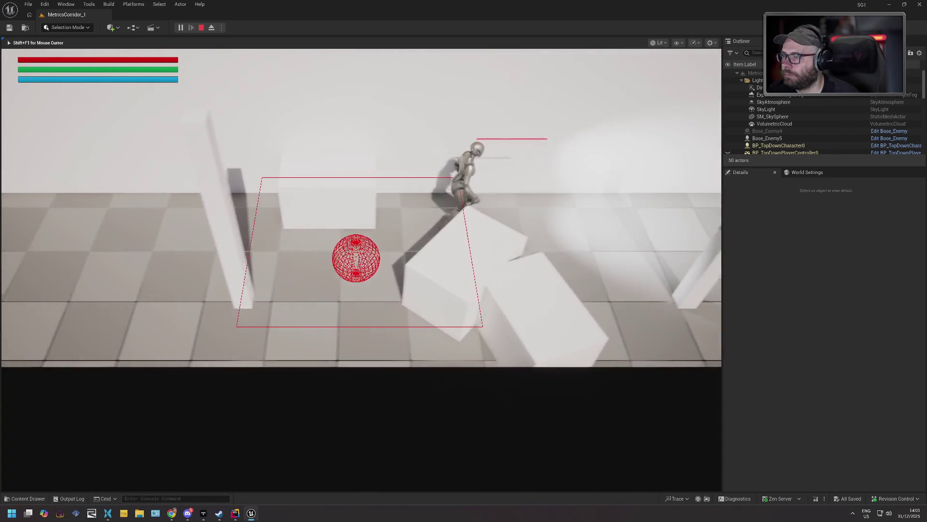
pyautogui.press('d')
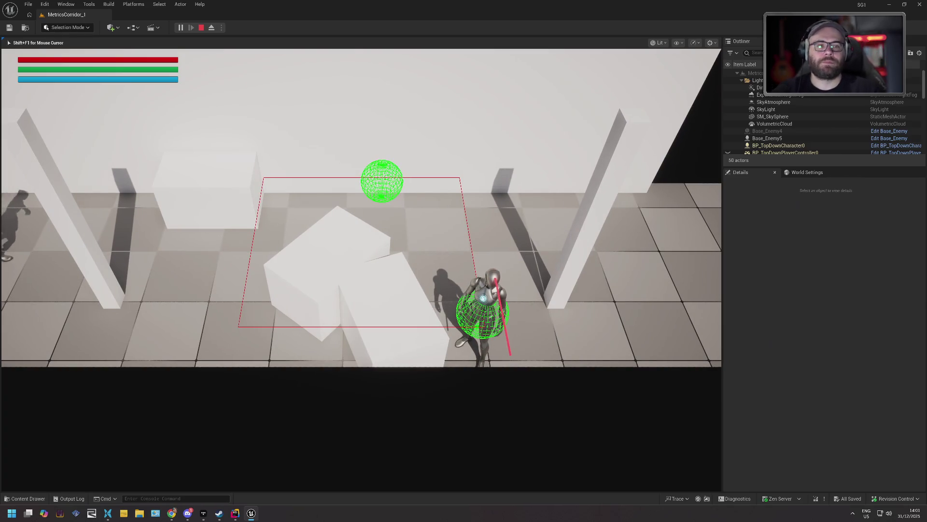
pyautogui.press('w')
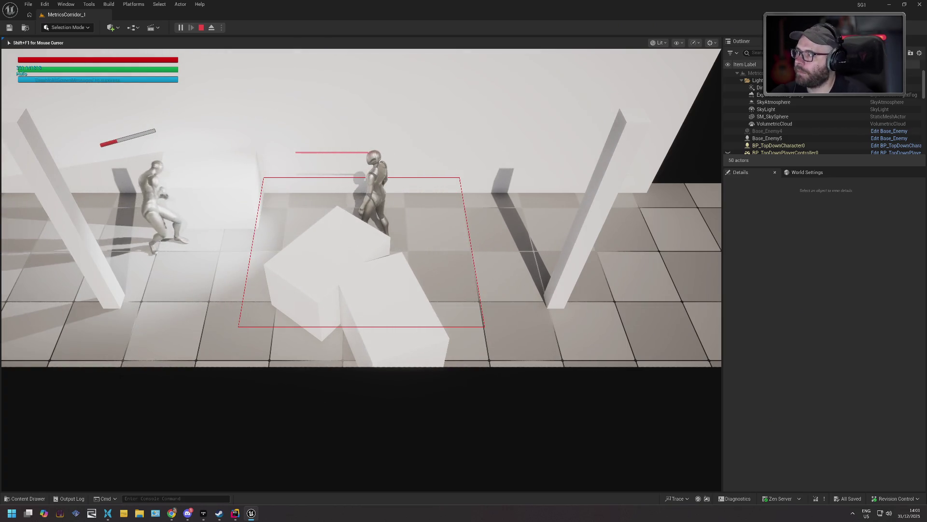
# - Stop play and select BT_SeekPlayer among the Enemies BT assets
pyautogui.press('Escape')
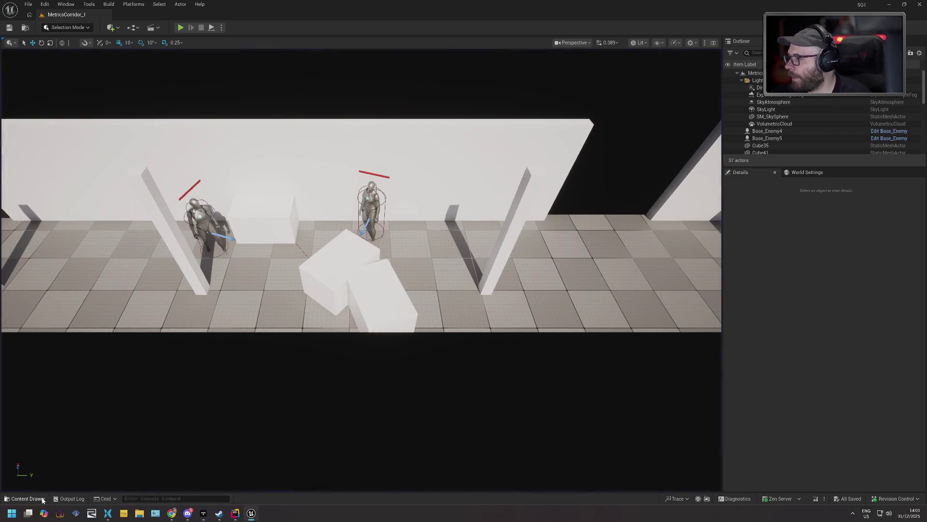
pyautogui.click(42, 501)
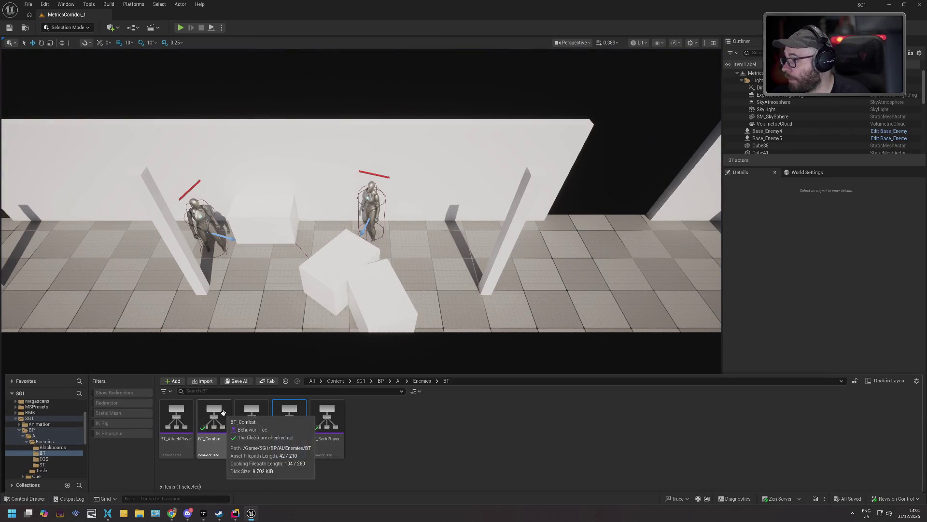
pyautogui.click(317, 421)
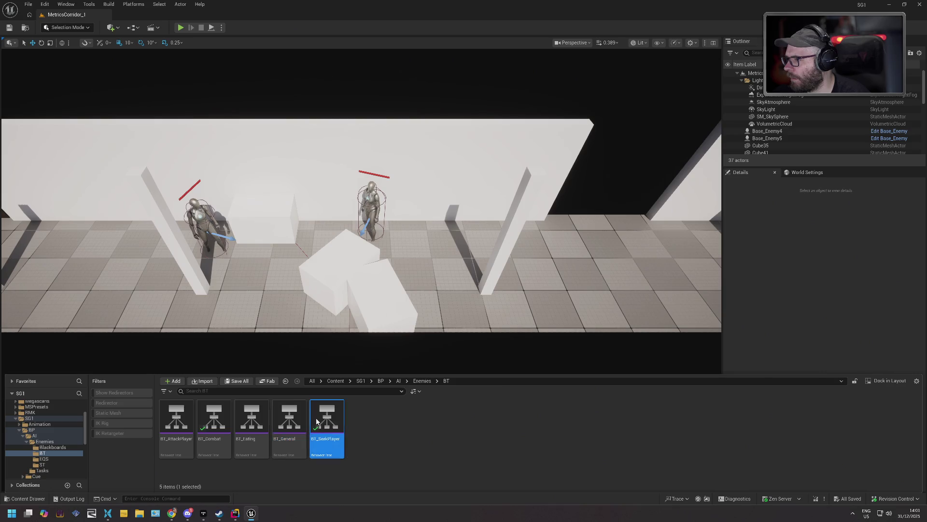
# - Reopen BT_SeekPlayer to check its inverted ReceivedDamage condition, then select BT_General in the BT folder
pyautogui.doubleClick(316, 421)
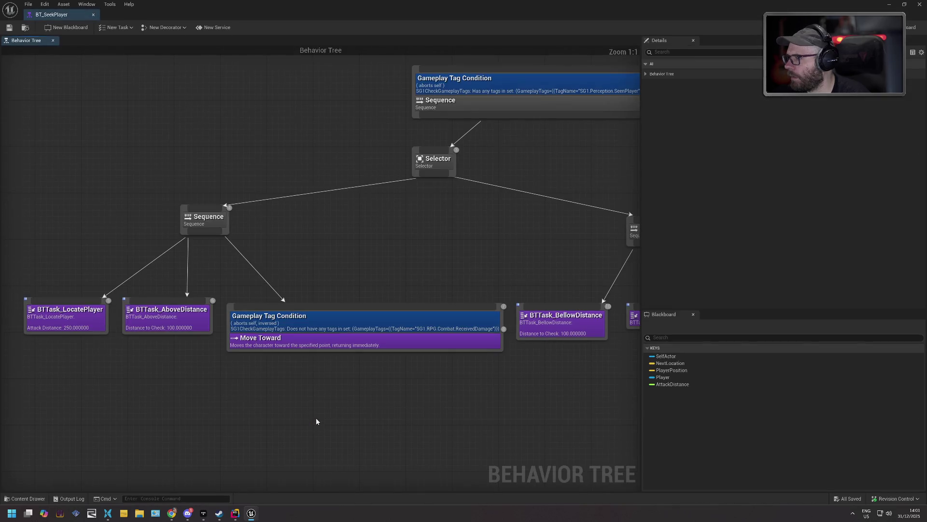
pyautogui.click(327, 326)
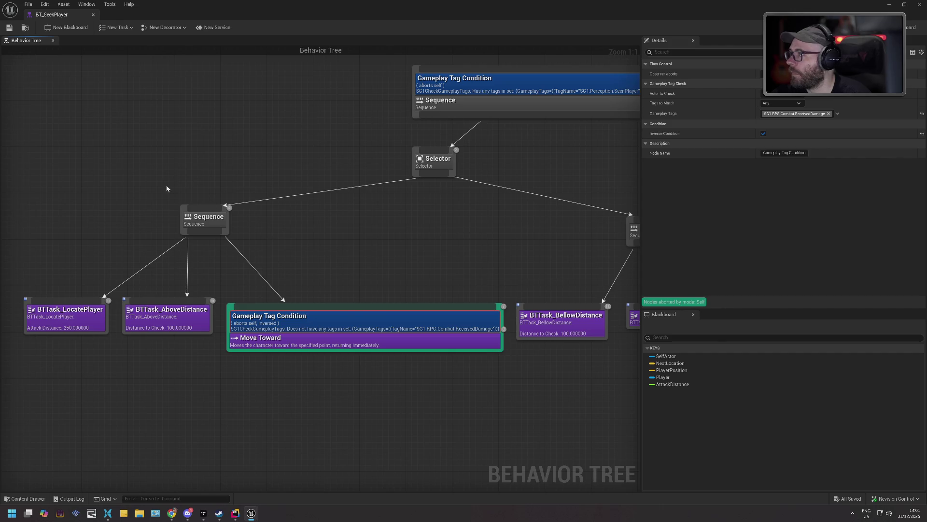
pyautogui.click(25, 498)
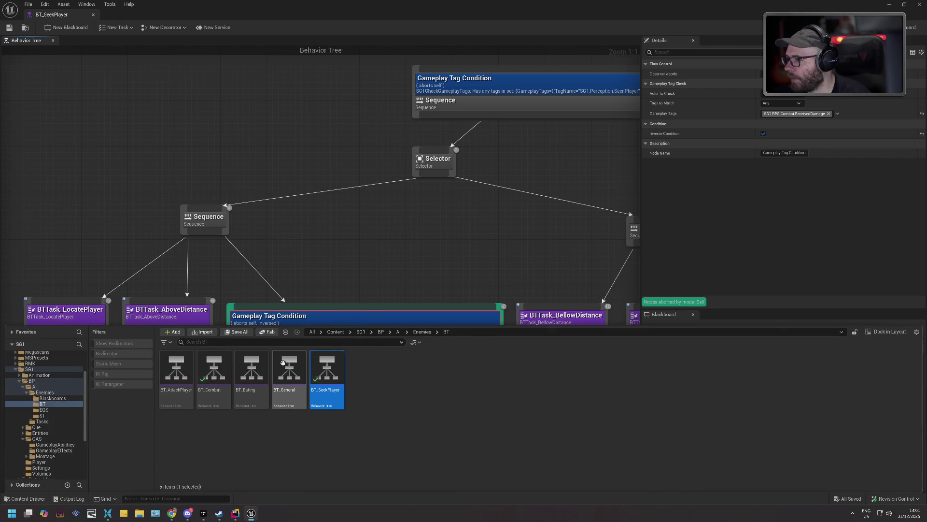
pyautogui.click(289, 372)
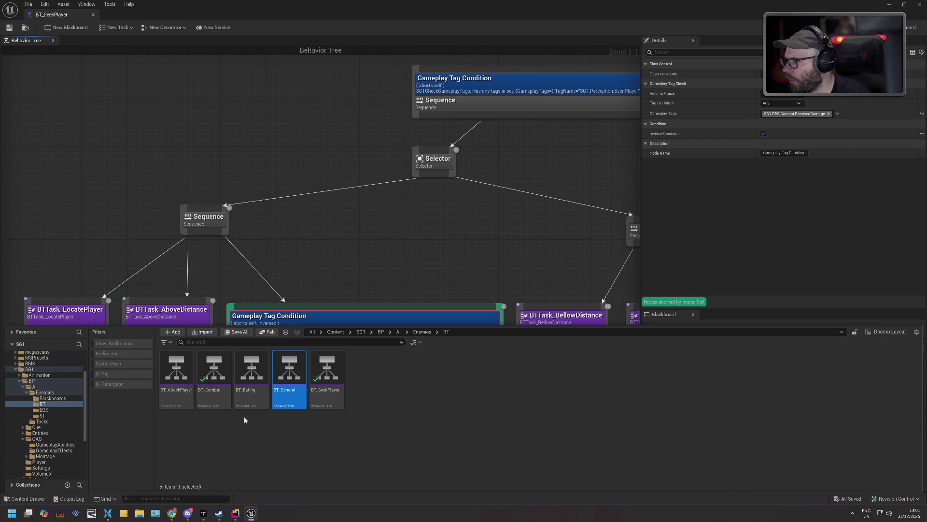
pyautogui.click(327, 369)
# - Add SG1.RPG.Combat.ReceivedDamage to BT_General's inverted Gameplay Tag Condition alongside InDialogue
pyautogui.doubleClick(289, 369)
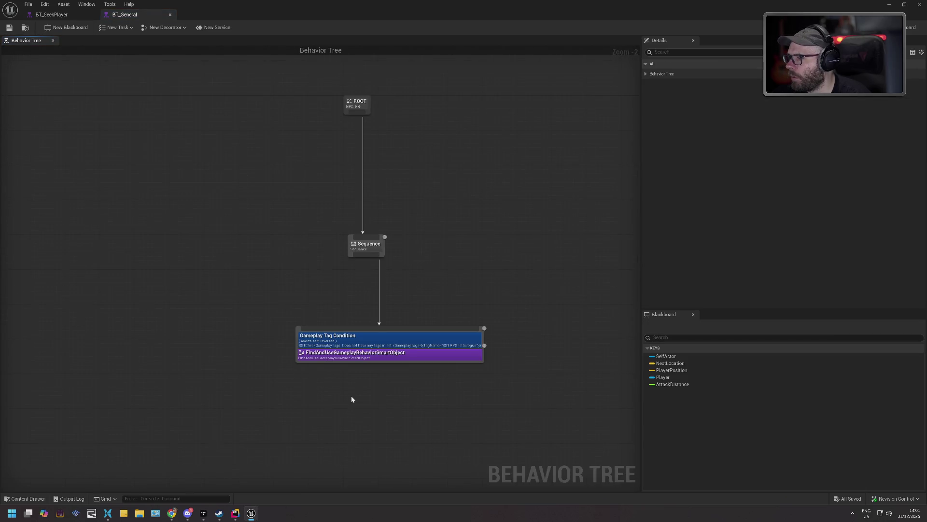
pyautogui.click(371, 343)
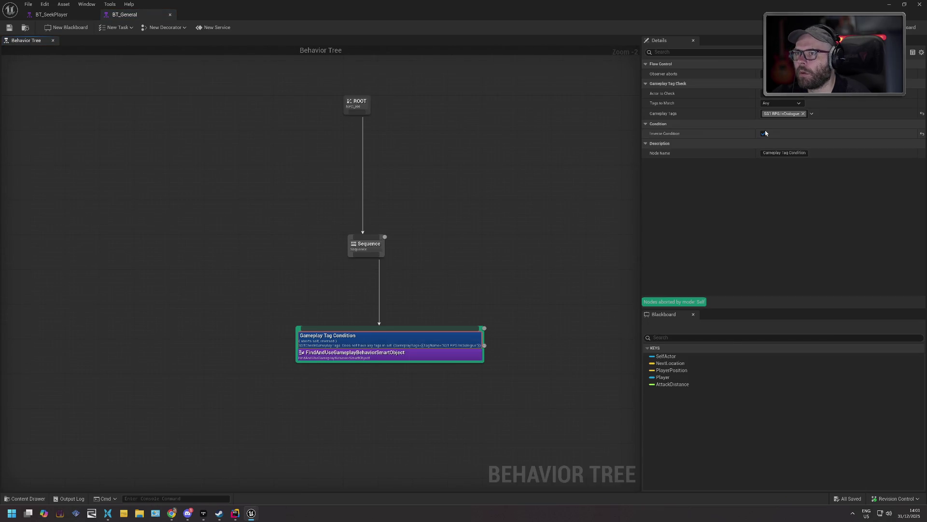
pyautogui.click(812, 114)
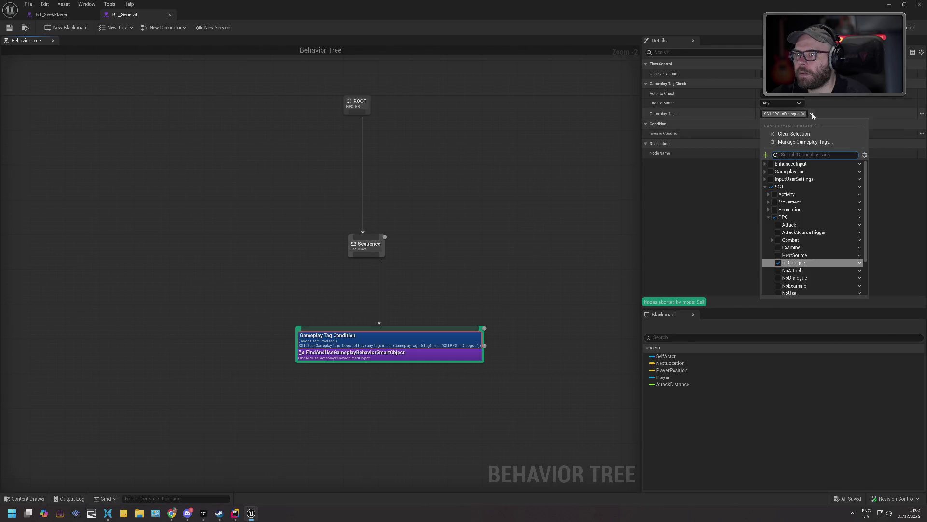
pyautogui.click(729, 120)
pyautogui.click(812, 114)
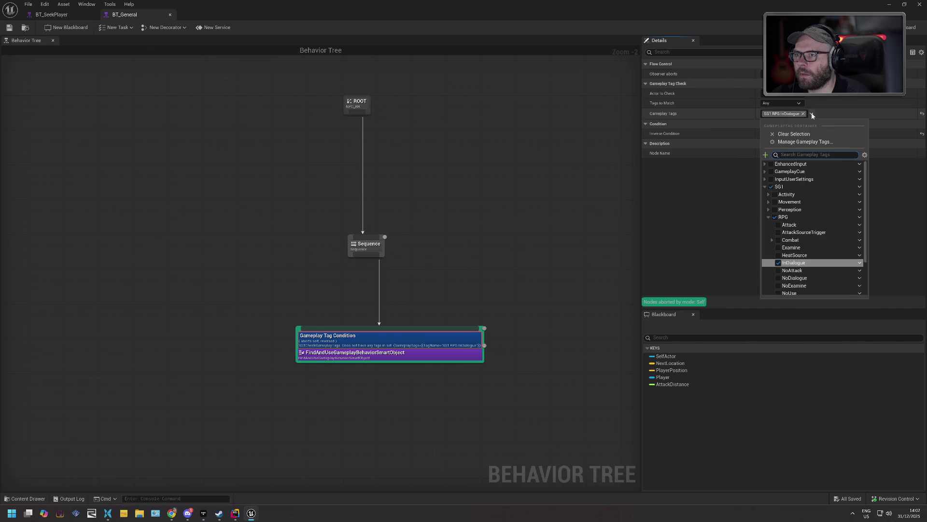
pyautogui.write('rece')
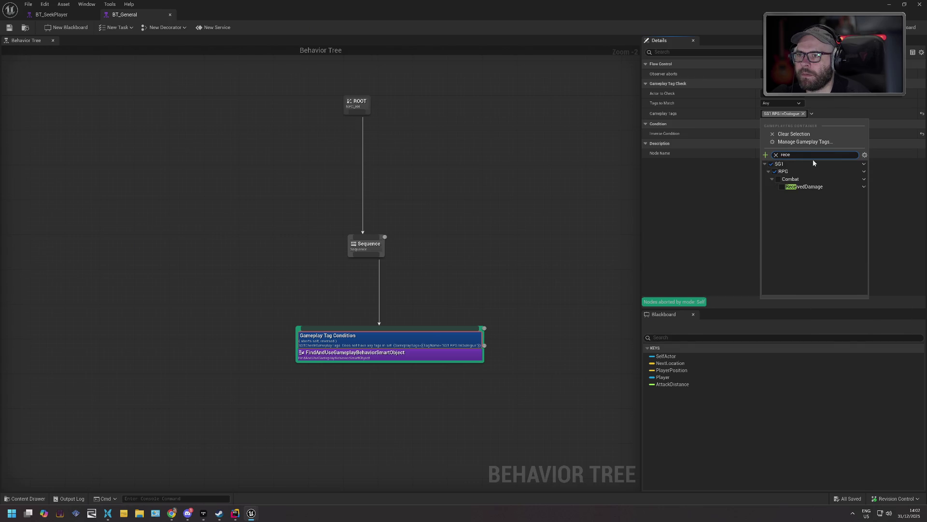
pyautogui.click(783, 187)
pyautogui.click(738, 205)
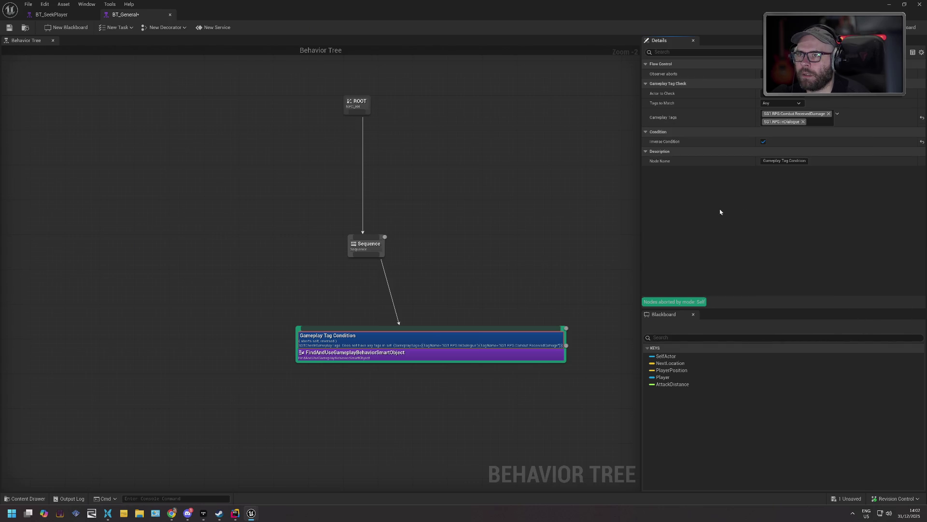
# - Save BT_General, checking out the asset, and close the behavior tree editor
pyautogui.click(14, 30)
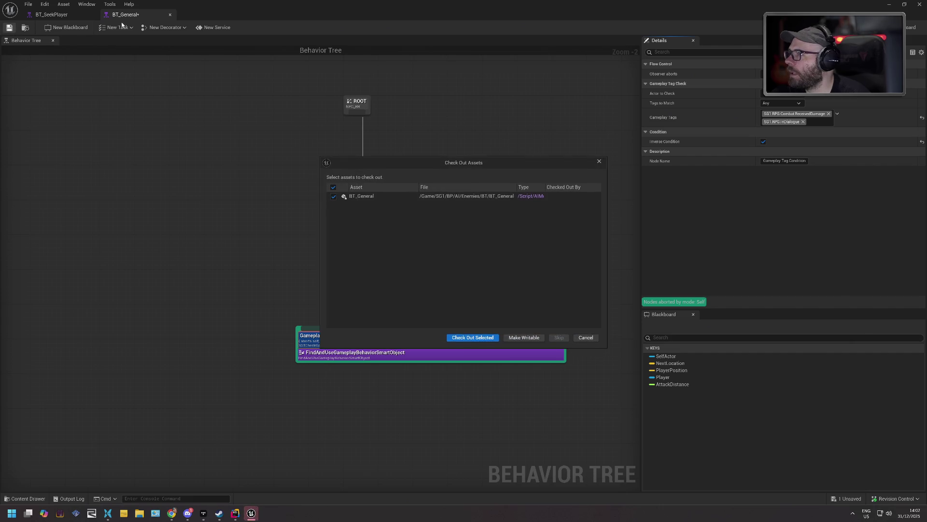
pyautogui.click(448, 340)
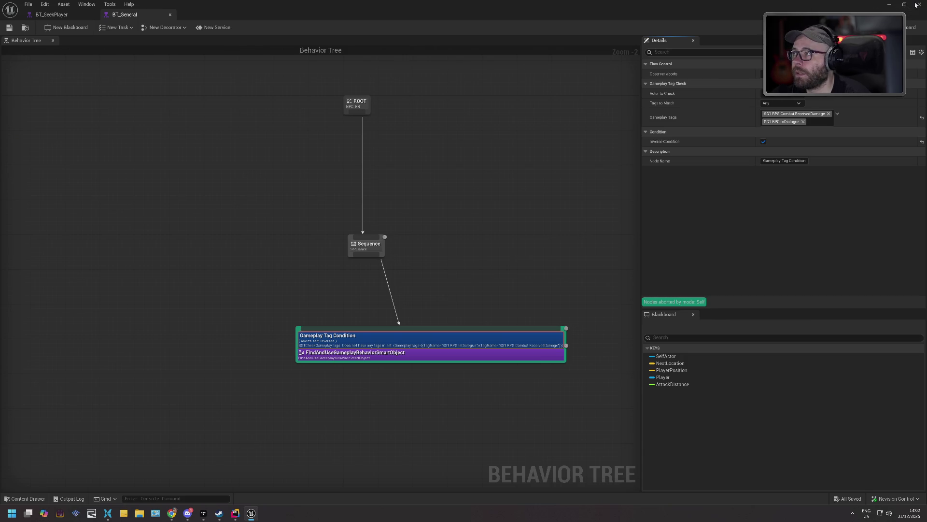
pyautogui.click(916, 5)
pyautogui.click(34, 4)
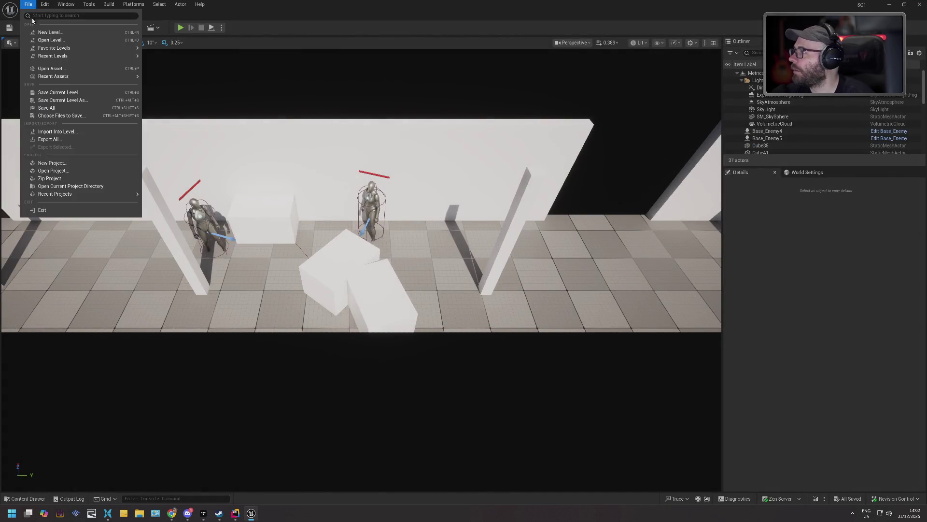
# - Load MetricsRoom1 from the recent levels list
pyautogui.moveTo(81, 194)
pyautogui.moveTo(77, 56)
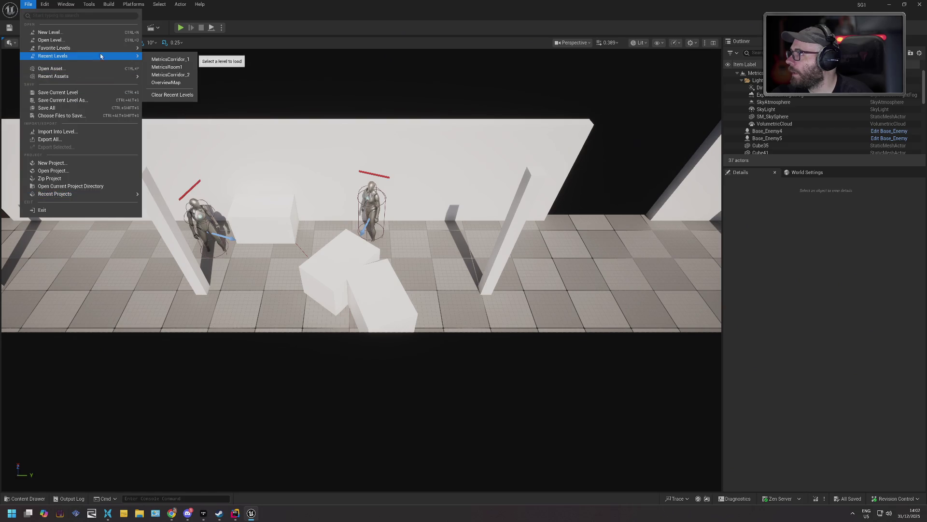
pyautogui.click(179, 67)
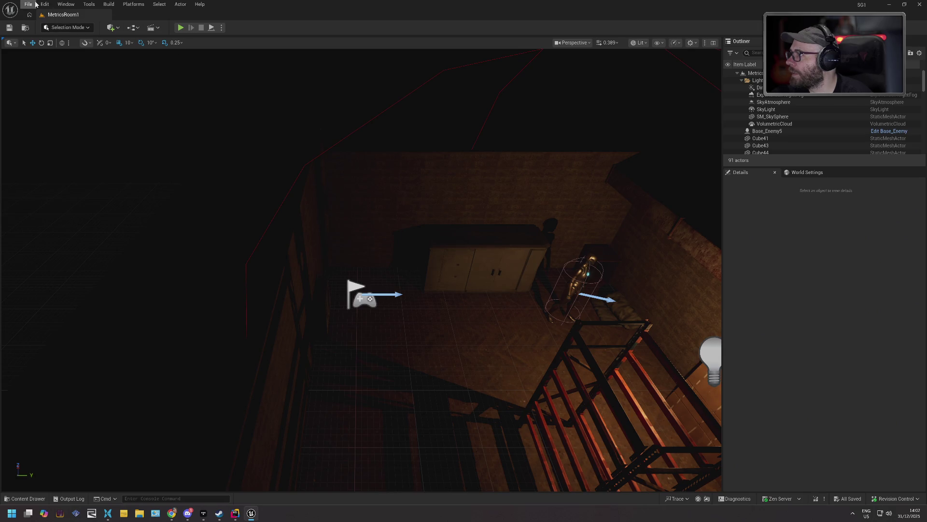
# - Open the polar_station level from SG1 > Maps > Stations
pyautogui.click(28, 5)
pyautogui.moveTo(78, 56)
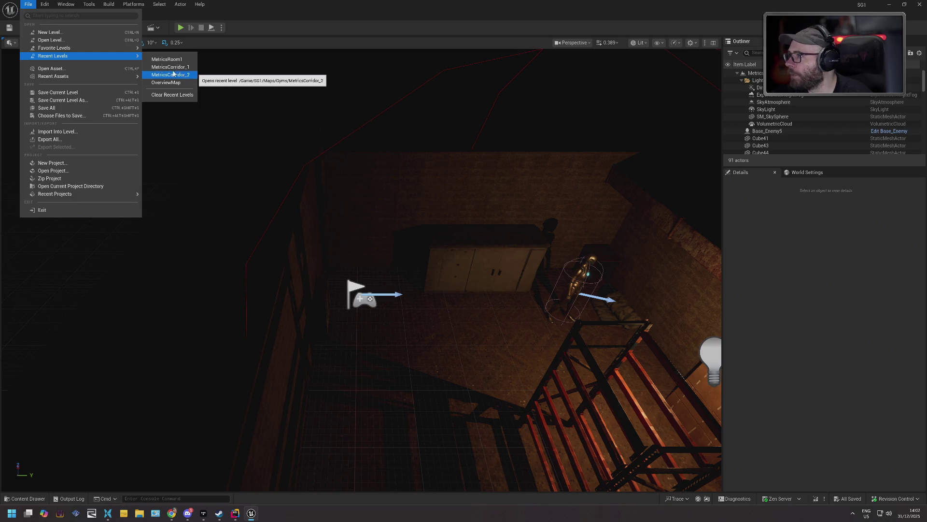
pyautogui.moveTo(125, 52)
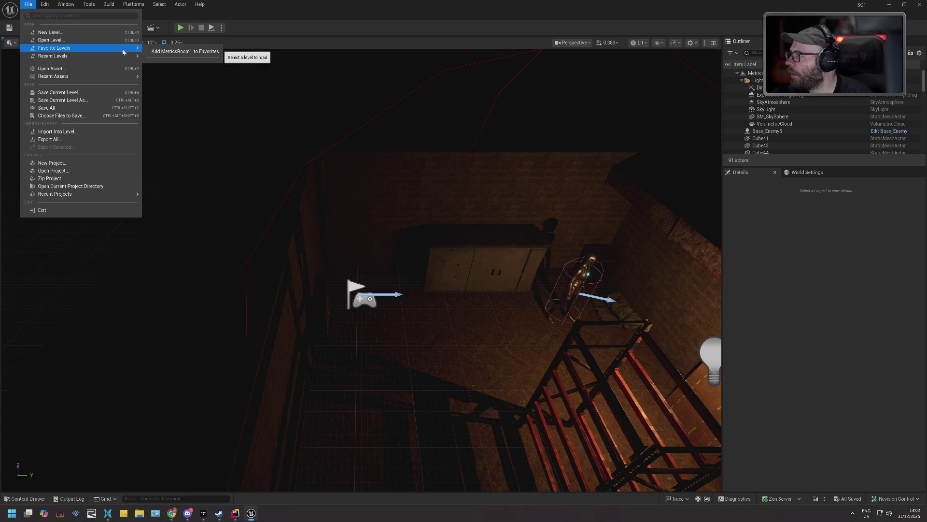
pyautogui.click(114, 40)
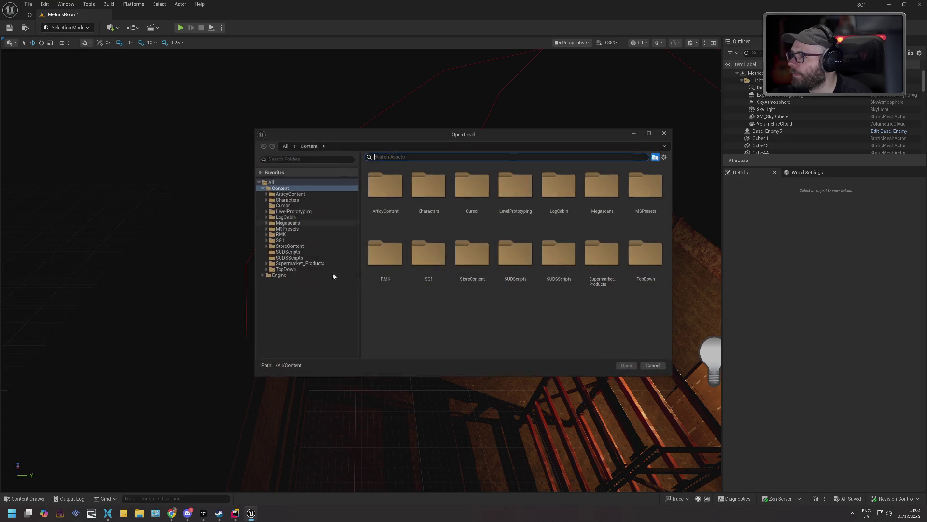
pyautogui.doubleClick(296, 240)
pyautogui.doubleClick(301, 269)
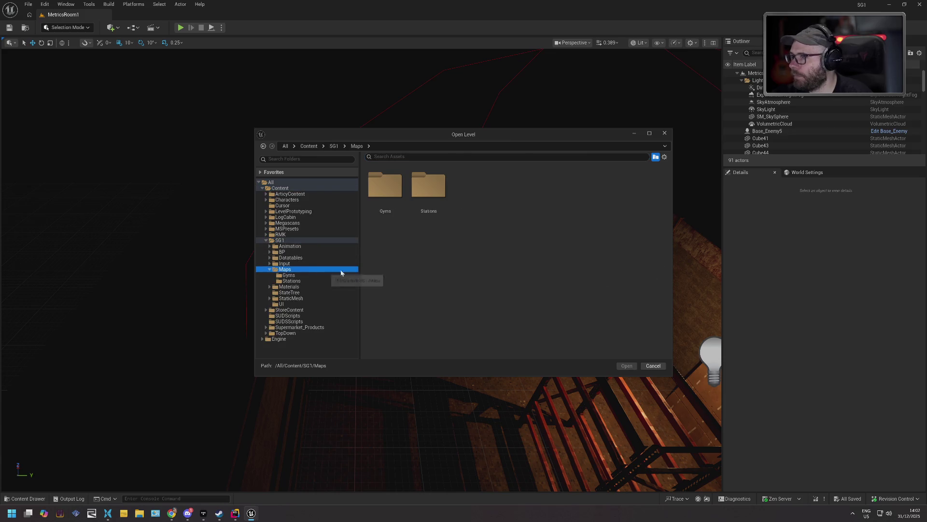
pyautogui.click(416, 192)
pyautogui.doubleClick(417, 195)
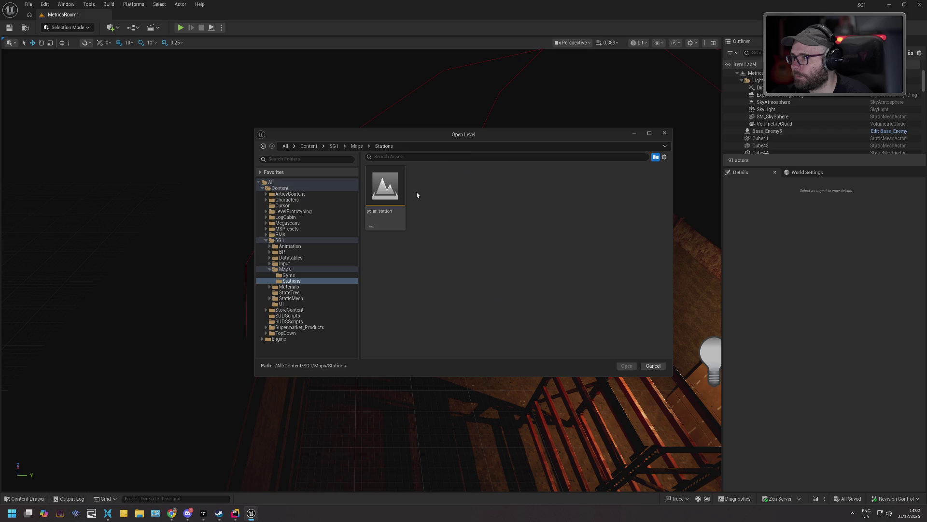
pyautogui.click(627, 366)
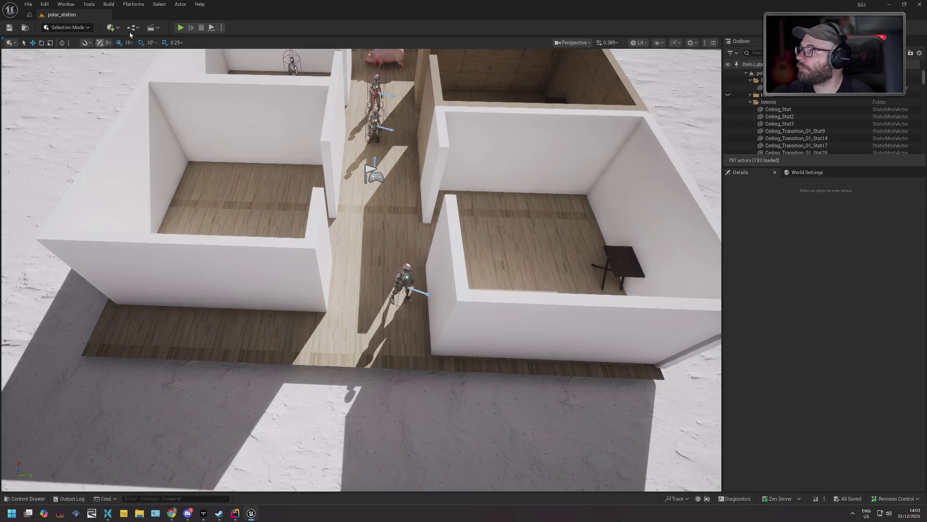
# - Launch a Play In Editor session of the polar_station level with Alt+P
pyautogui.hotkey('alt', 'p')
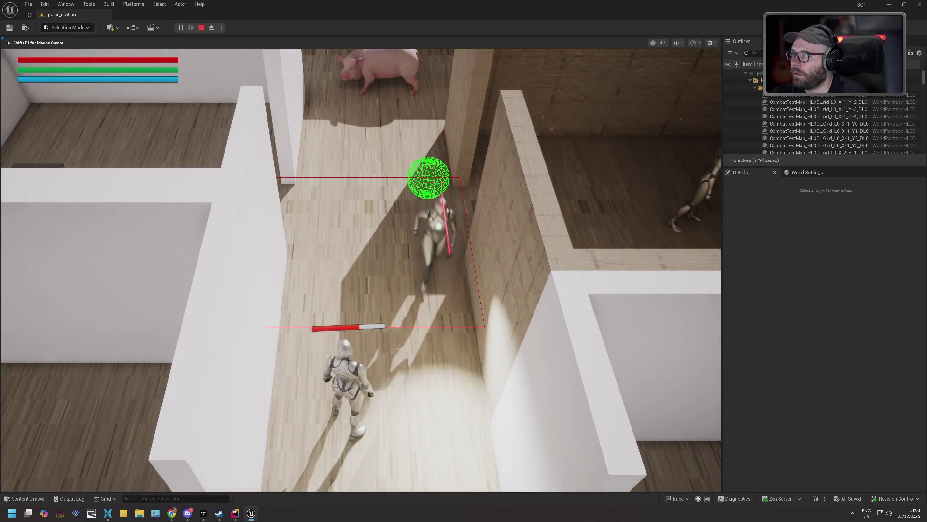
# - Check the nearby NPC in the gameplay debugger, then talk to it and attack it in the corridor
pyautogui.press("'")
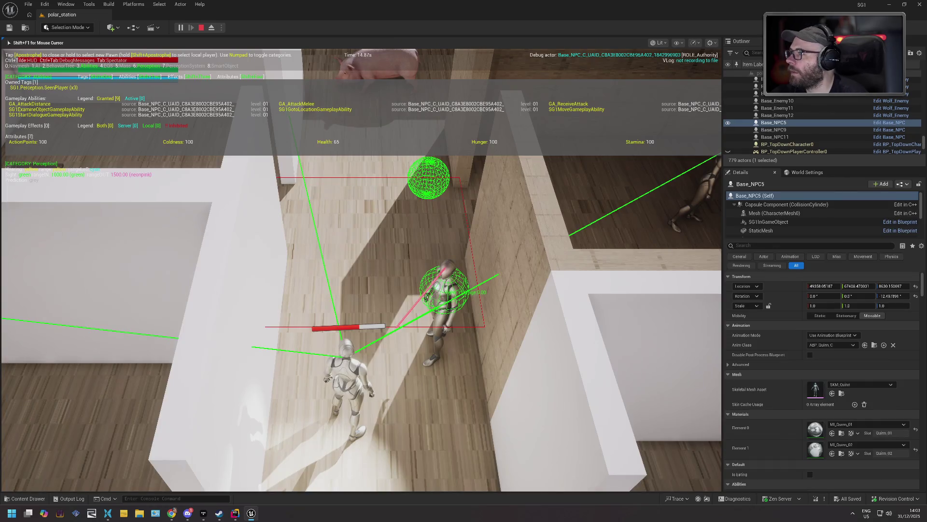
pyautogui.press("'")
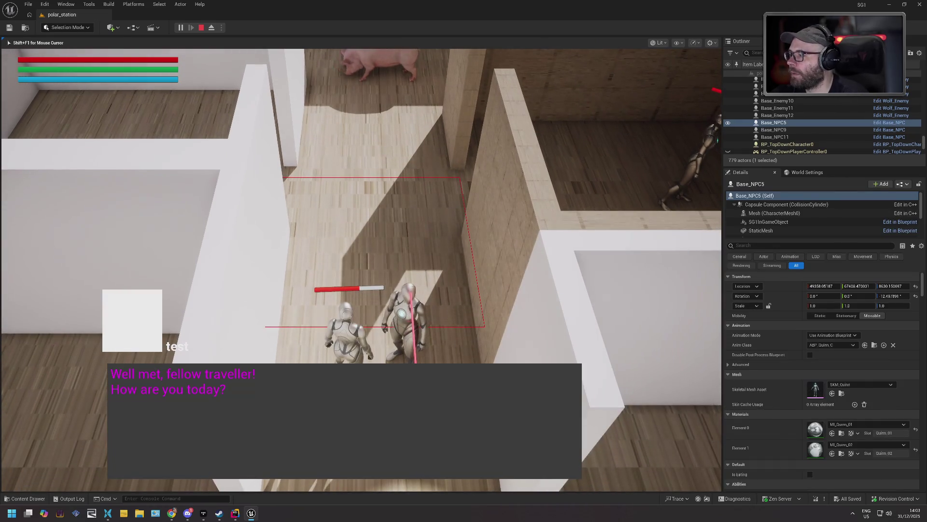
pyautogui.press('w')
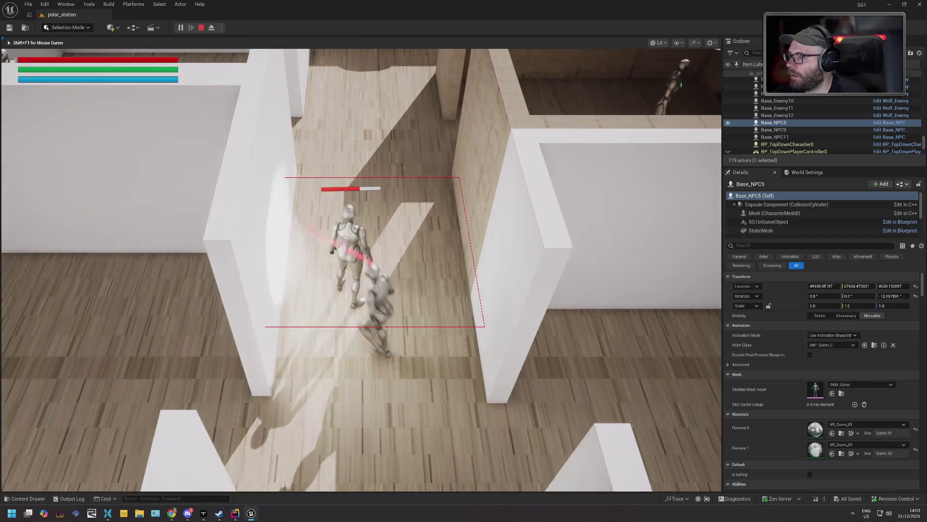
pyautogui.press('s')
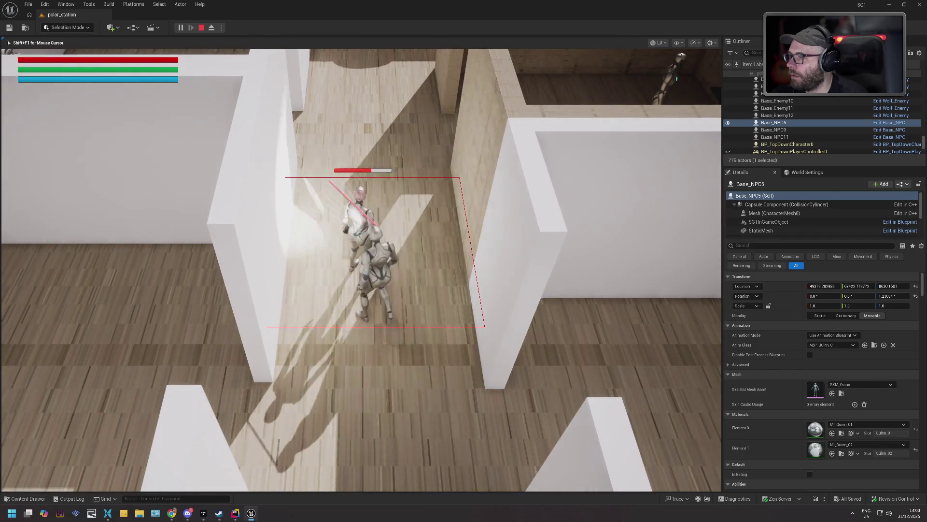
pyautogui.press('w')
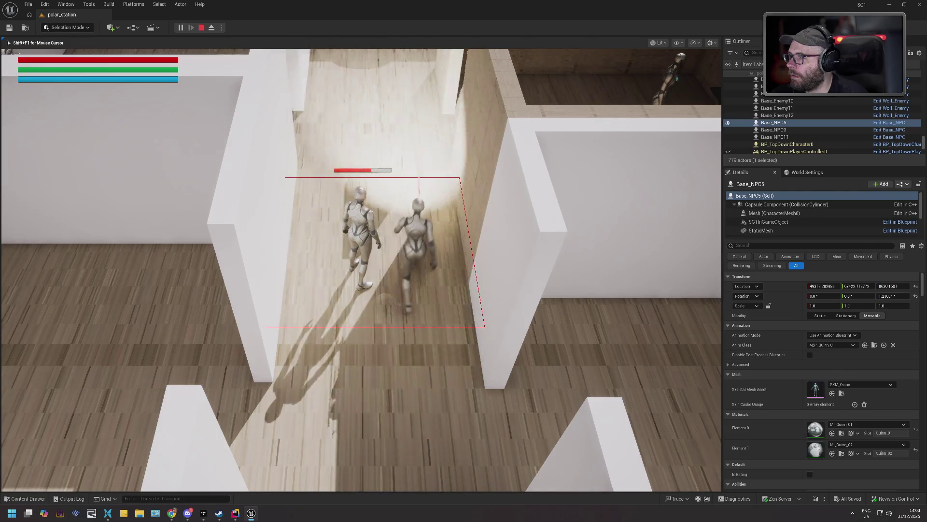
pyautogui.press('s')
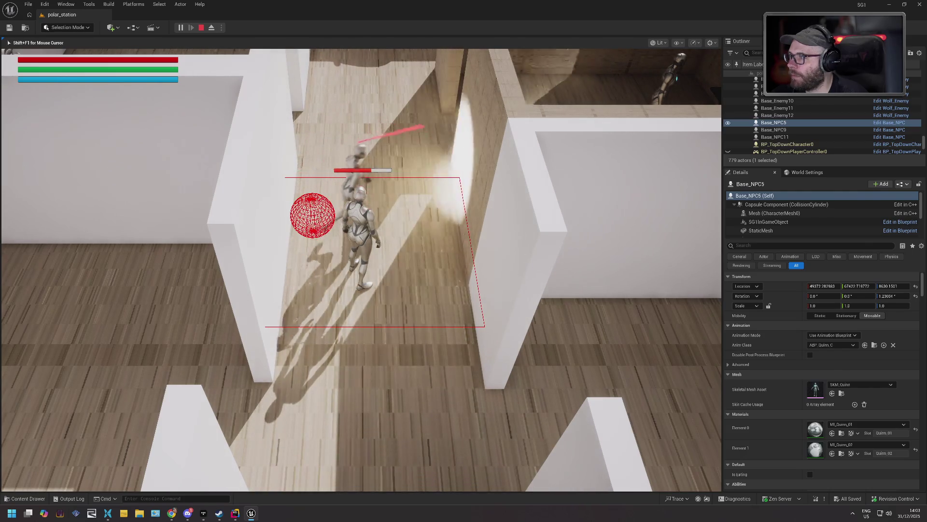
# - Follow the NPC into the room below, keep fighting it, then end the play session
pyautogui.press('s')
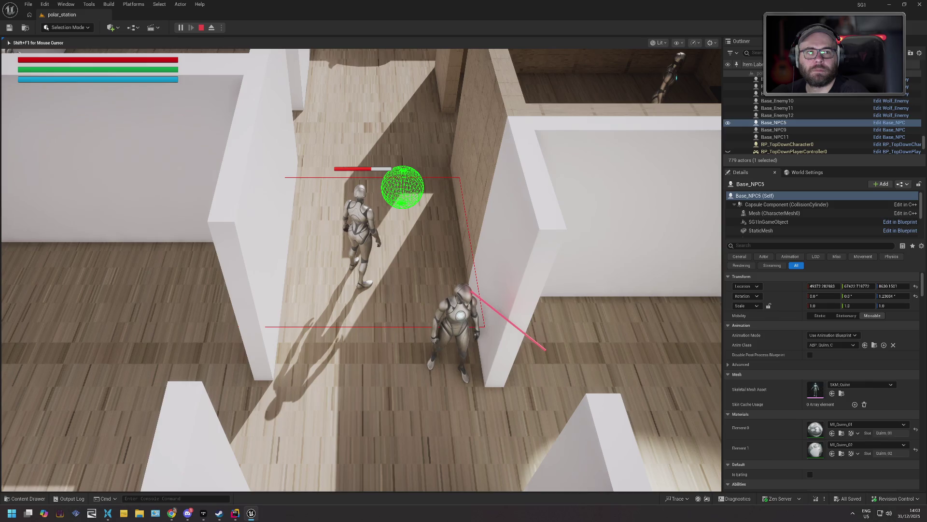
pyautogui.press('s')
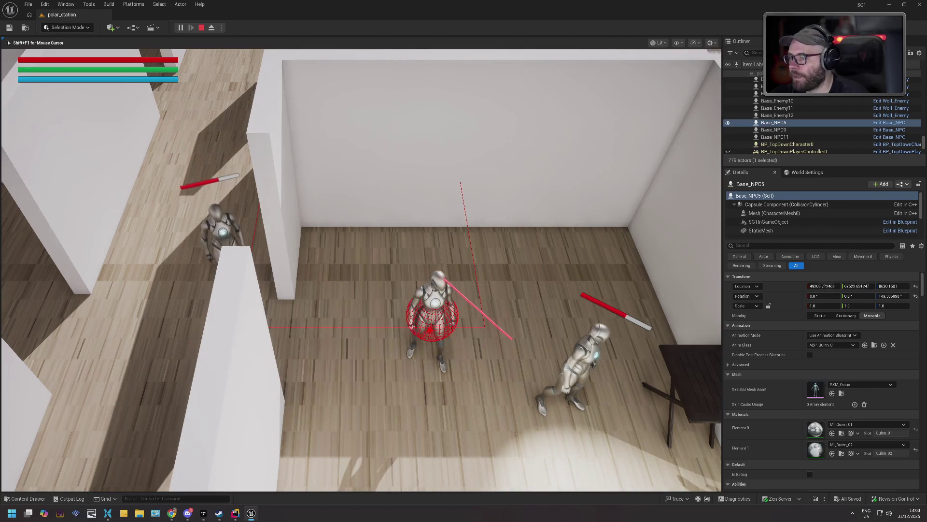
pyautogui.press('d')
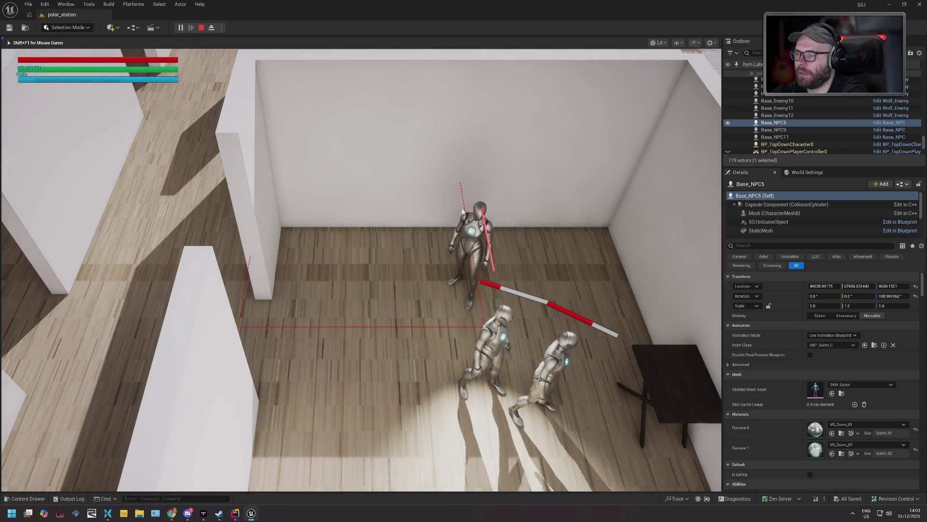
pyautogui.press('Escape')
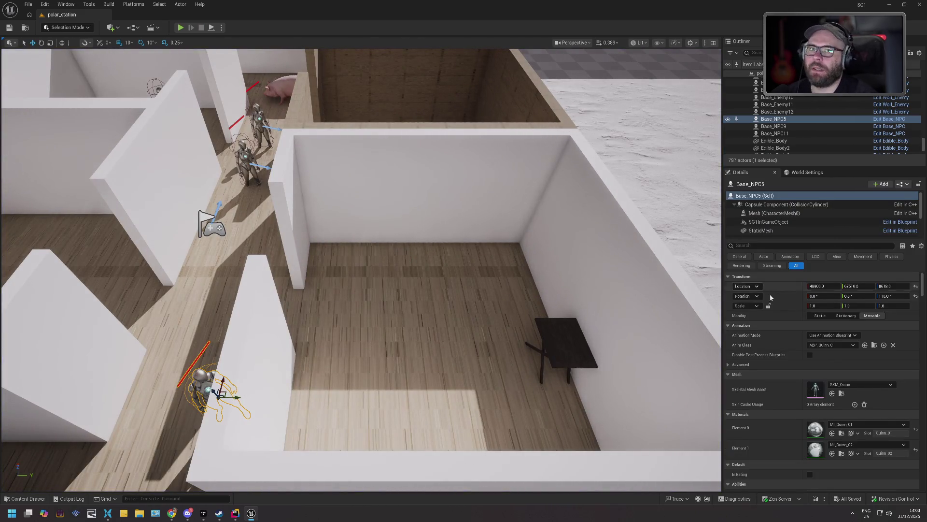
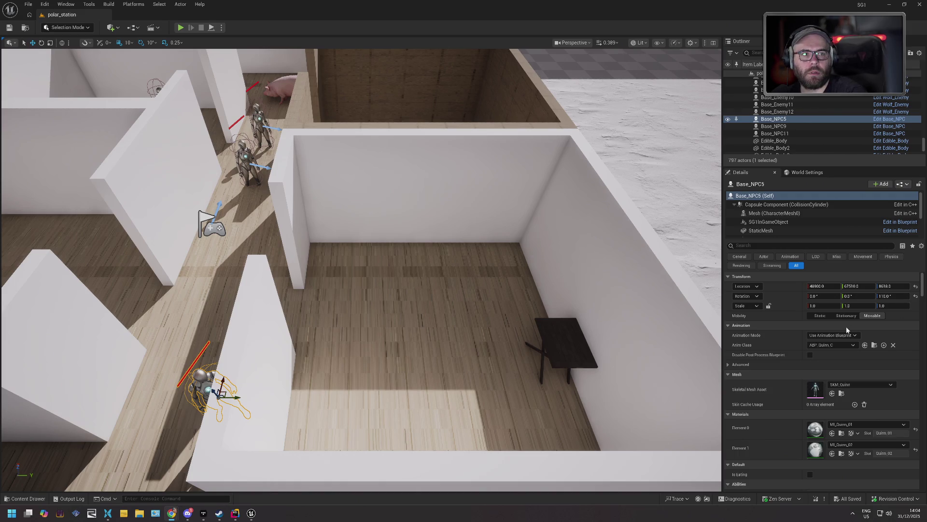
# - Open the PlacablePawn Blueprint from the BP > Entities folder
pyautogui.click(36, 501)
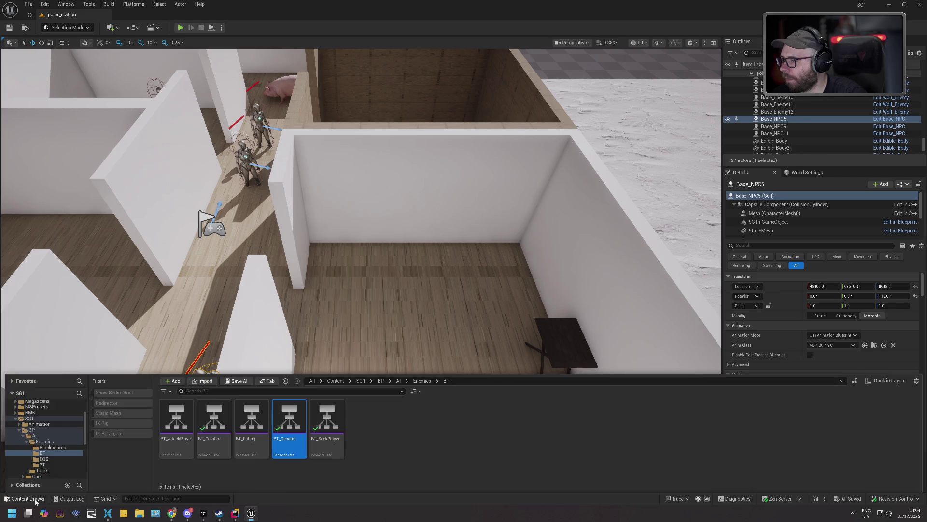
pyautogui.click(64, 430)
pyautogui.doubleClick(265, 436)
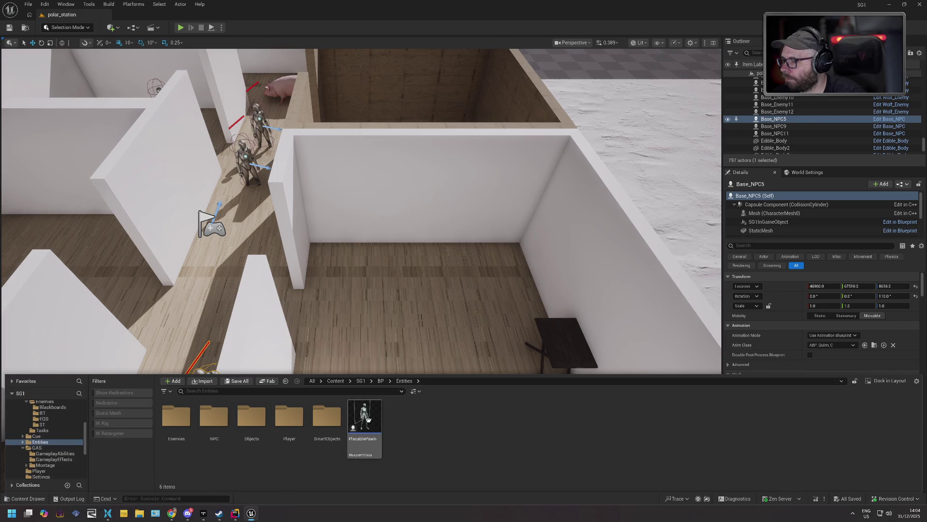
pyautogui.doubleClick(368, 419)
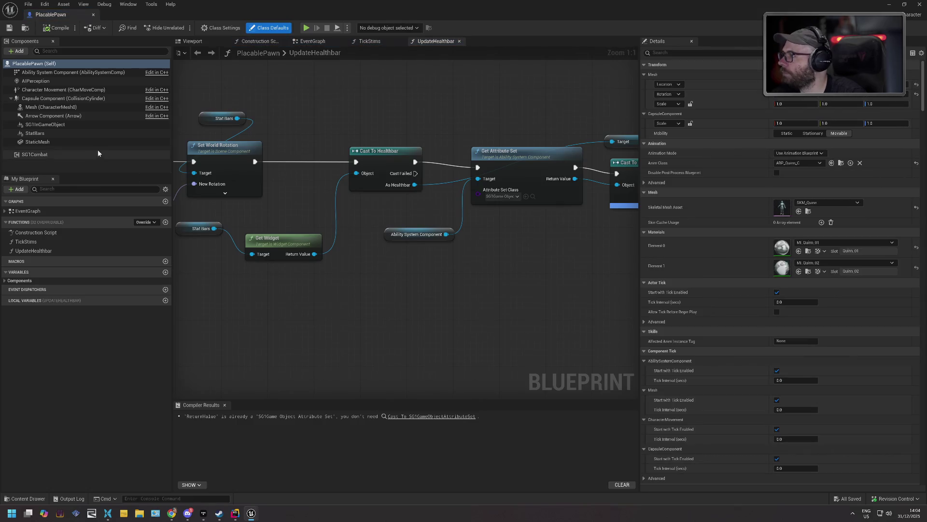
# - Filter PlacablePawn's Character Movement details by 'avoi' and tick Use RVOAvoidance
pyautogui.click(72, 90)
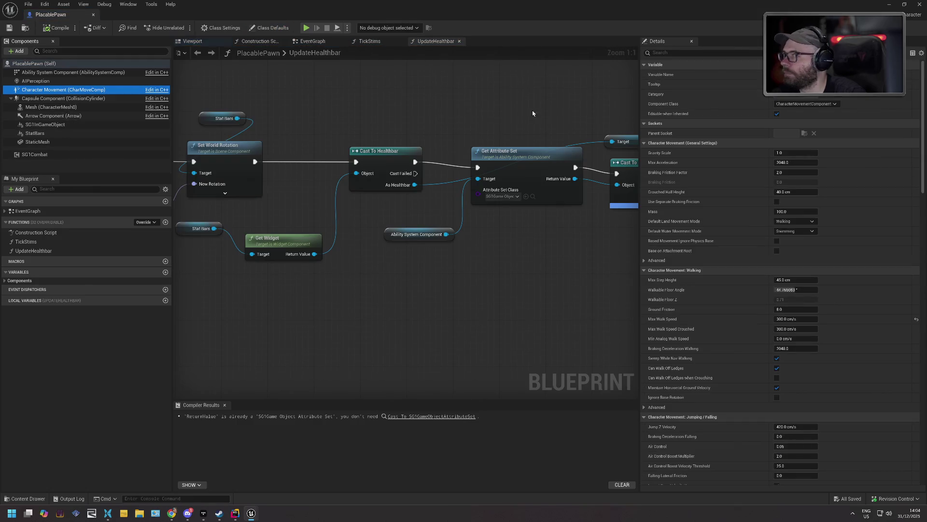
pyautogui.click(708, 53)
pyautogui.write('avoi')
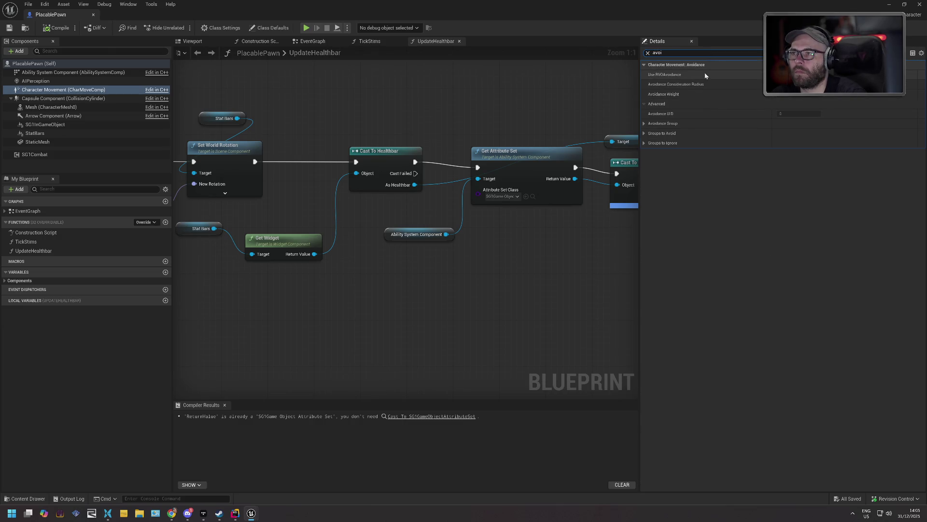
pyautogui.click(777, 74)
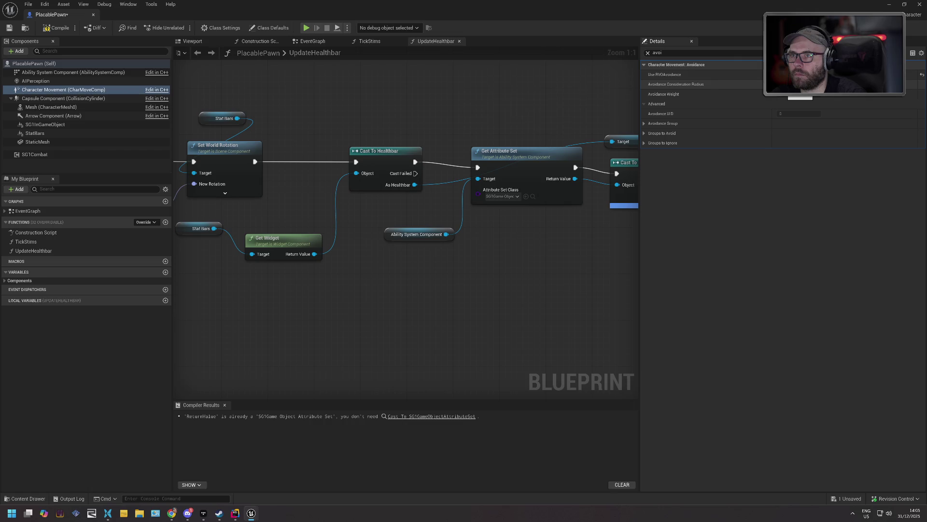
# - Compile, save and check out PlacablePawn, then close it and start a test play
pyautogui.click(56, 28)
pyautogui.click(9, 27)
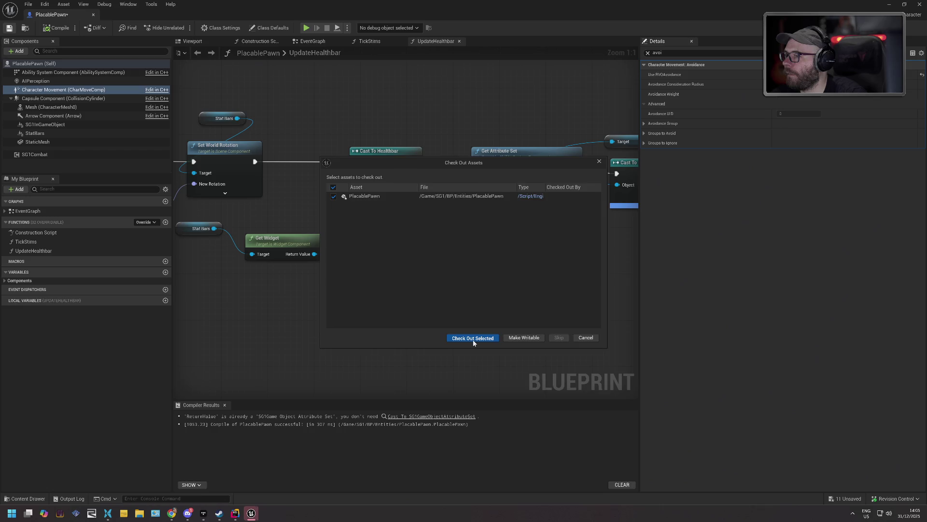
pyautogui.click(479, 337)
pyautogui.click(93, 15)
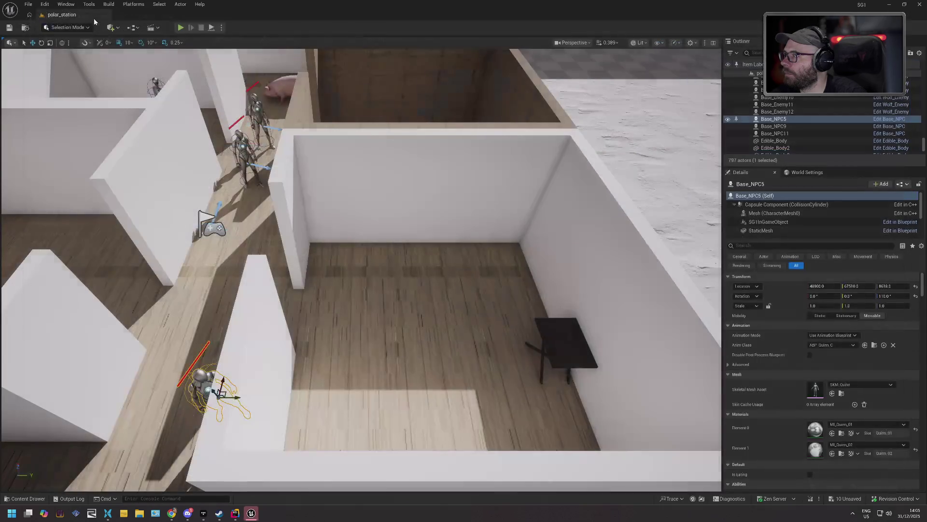
pyautogui.click(182, 29)
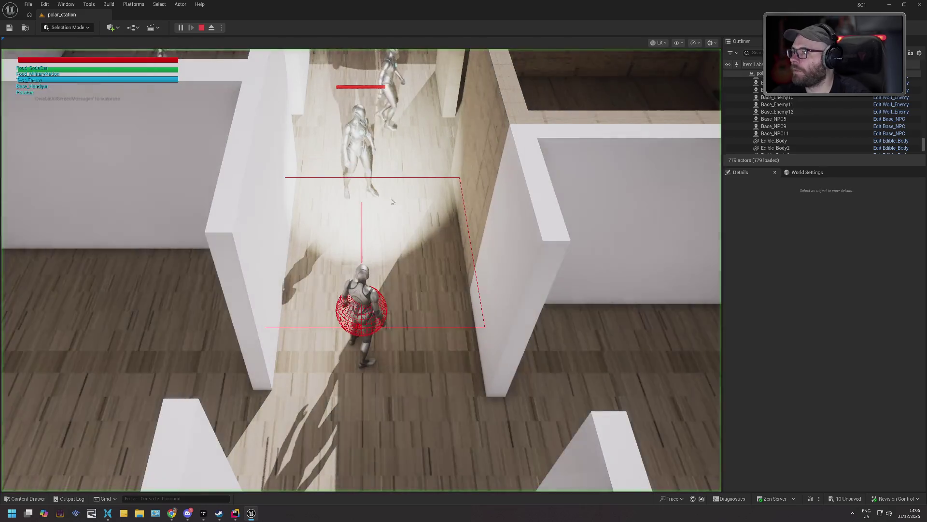
pyautogui.press('s')
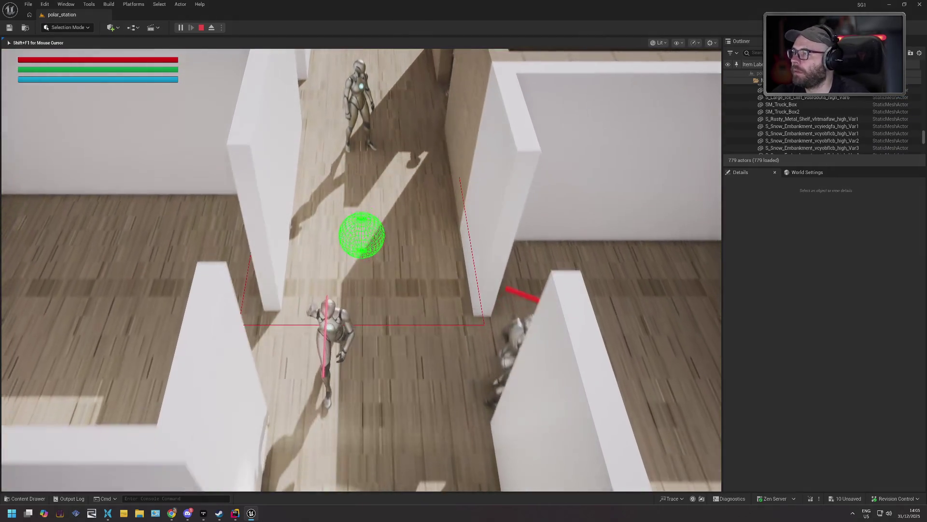
pyautogui.press('w')
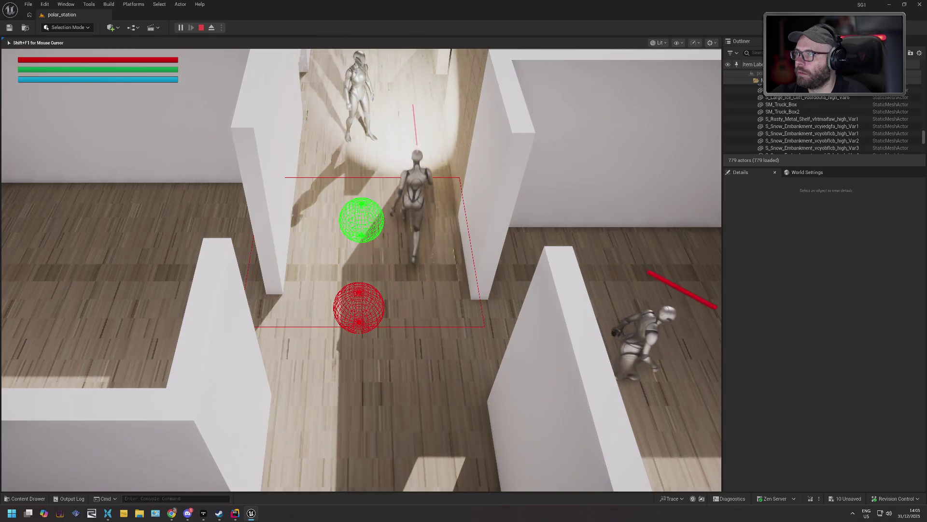
pyautogui.press('w')
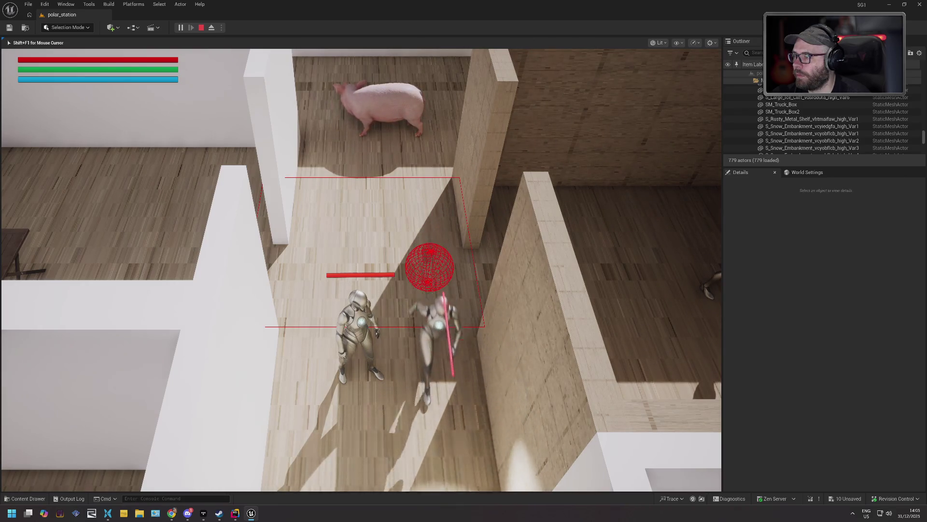
pyautogui.press('s')
pyautogui.press('s')
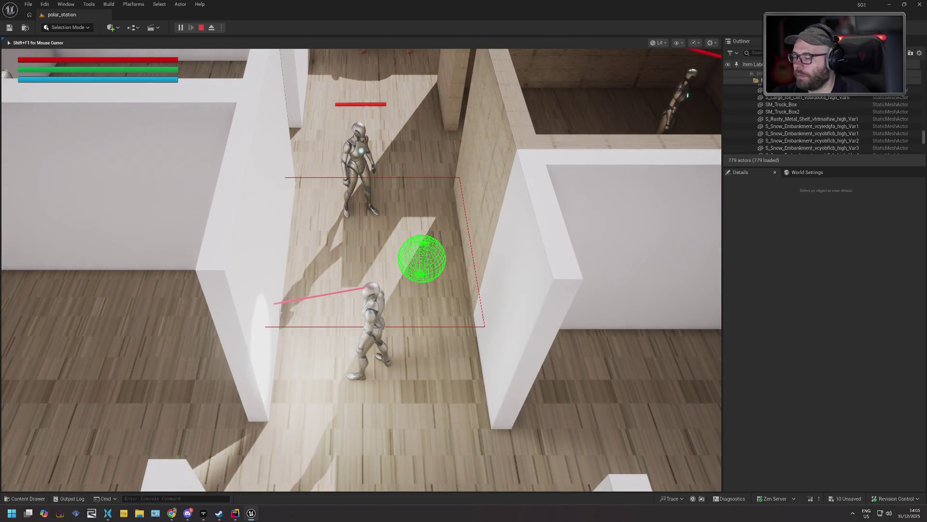
pyautogui.press('Escape')
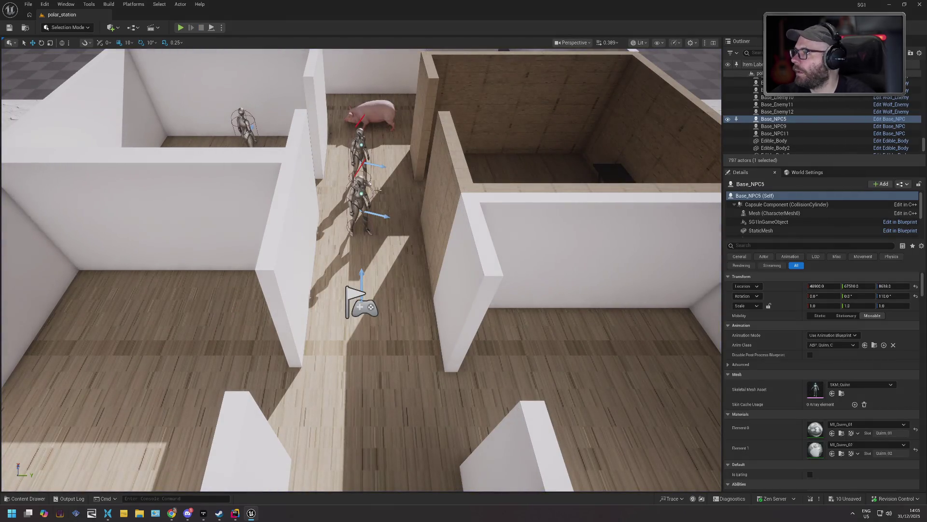
# - Select Base_Enemy4 in the level and briefly revisit the PlacablePawn Blueprint before closing it
pyautogui.click(252, 129)
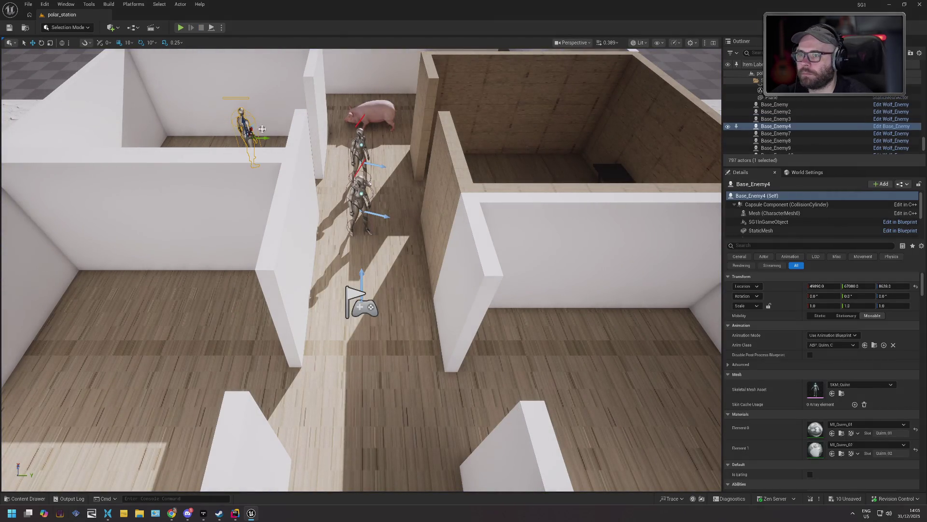
pyautogui.click(896, 221)
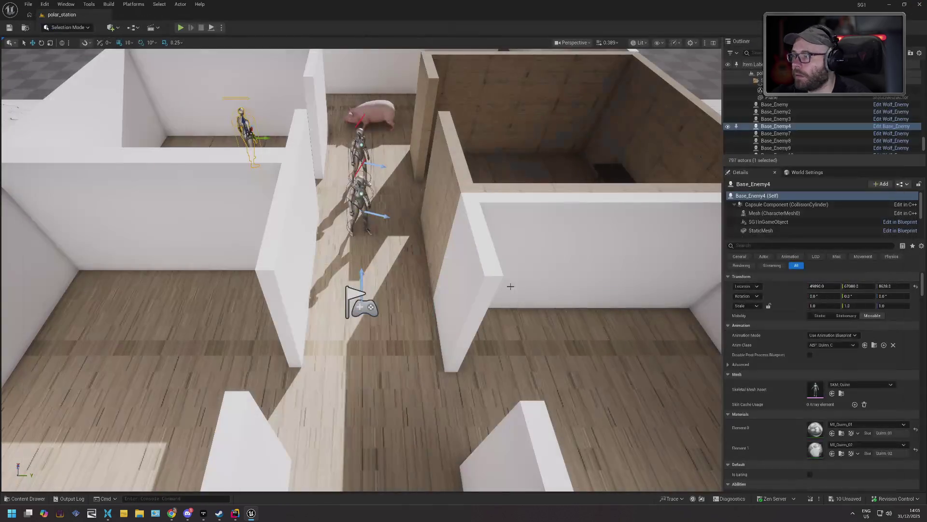
pyautogui.click(920, 4)
# - Open the Base_Enemy Blueprint from the Enemies folder, view its class settings, then close it
pyautogui.click(28, 498)
pyautogui.doubleClick(210, 448)
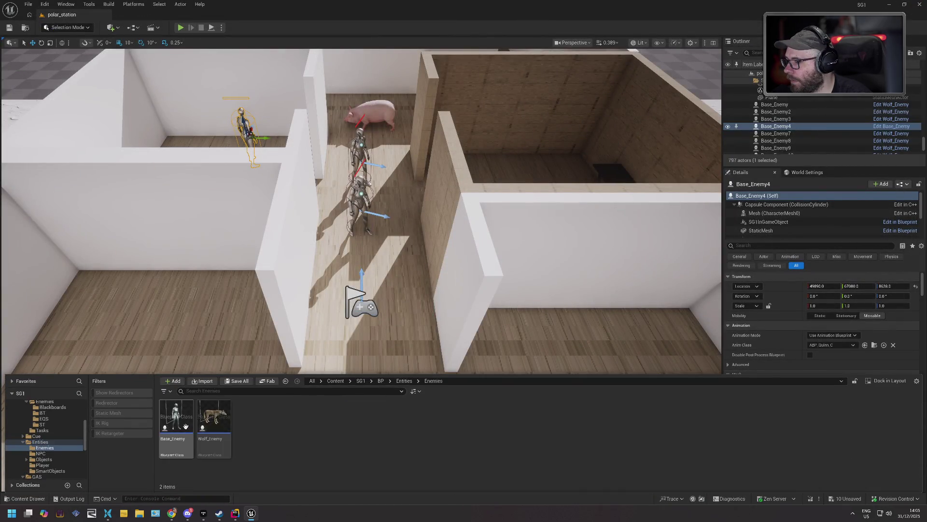
pyautogui.doubleClick(179, 424)
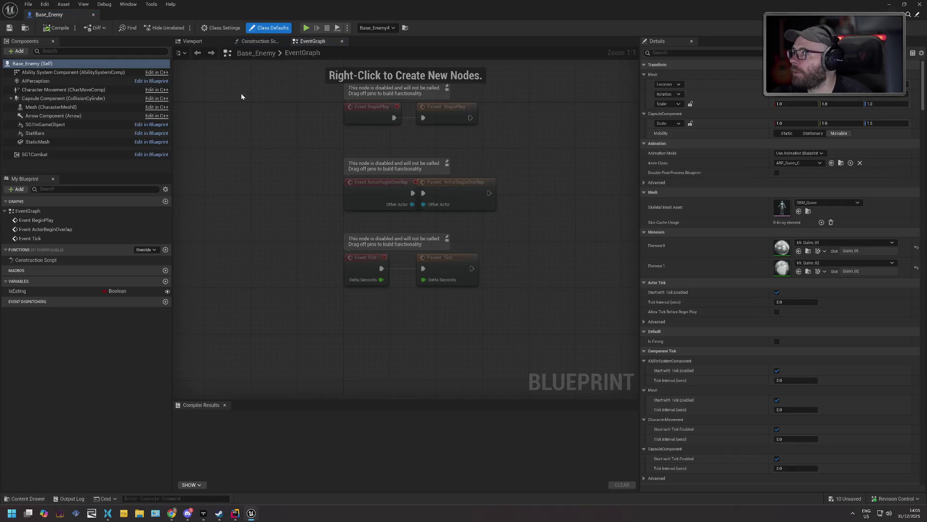
pyautogui.click(221, 28)
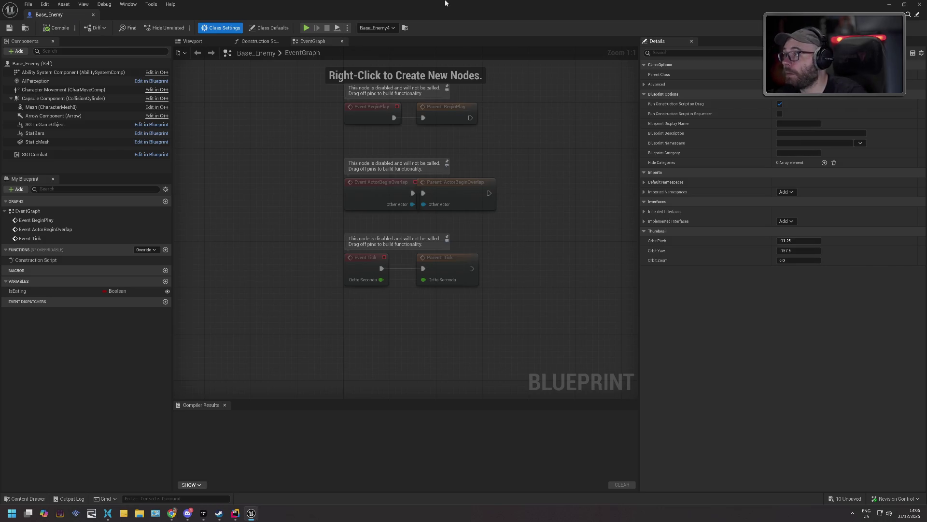
pyautogui.click(920, 4)
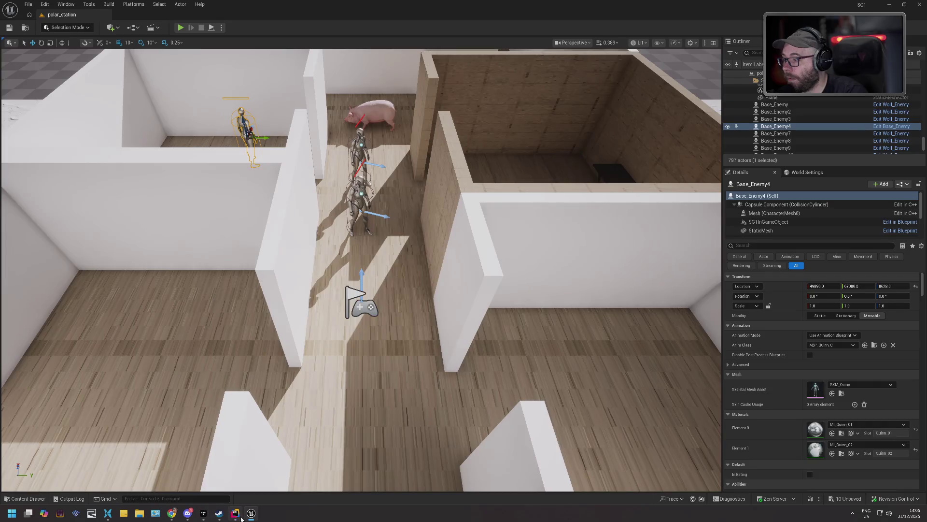
pyautogui.click(235, 513)
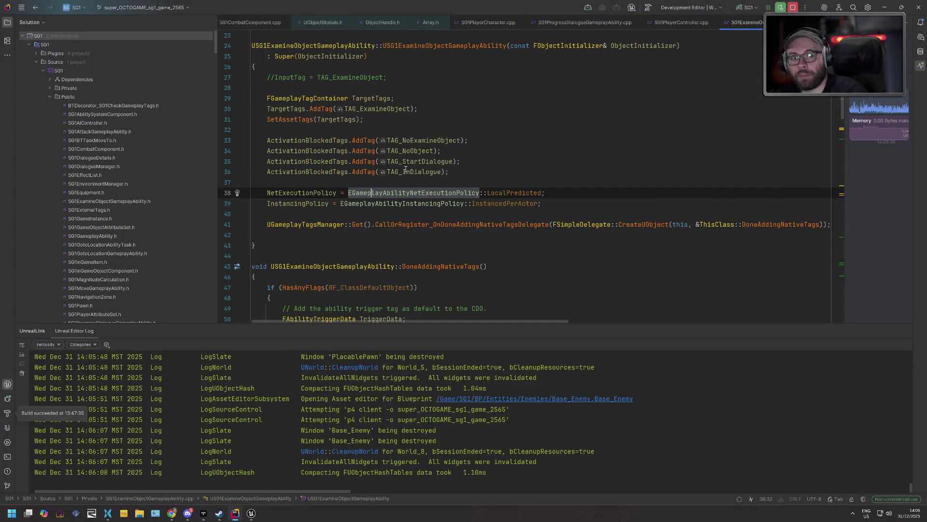
# - Scroll SG1ExamineObjectGameplayAbility.cpp to the trigger setup and enlarge the code area above the log
pyautogui.moveTo(421, 171)
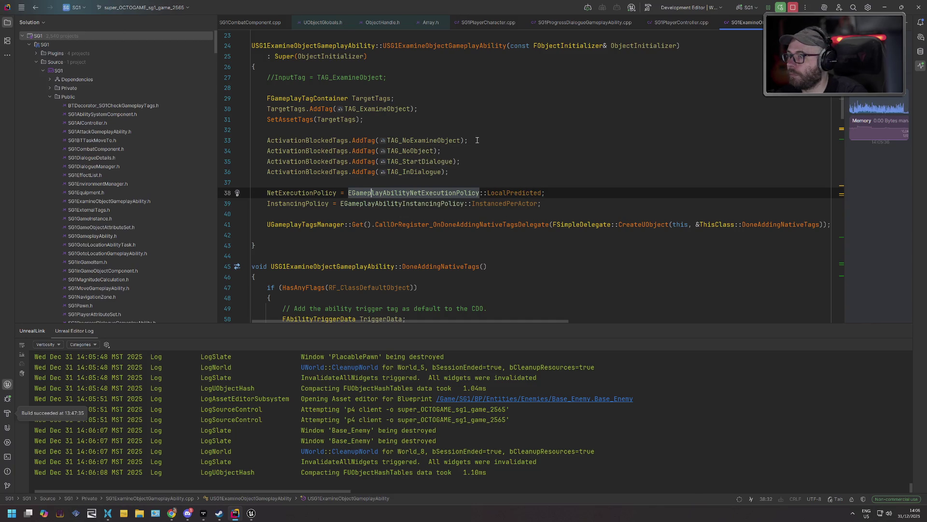
pyautogui.scroll(-5, 447, 309)
pyautogui.moveTo(447, 324)
pyautogui.mouseDown()
pyautogui.moveTo(444, 381)
pyautogui.moveTo(447, 323)
pyautogui.mouseUp()
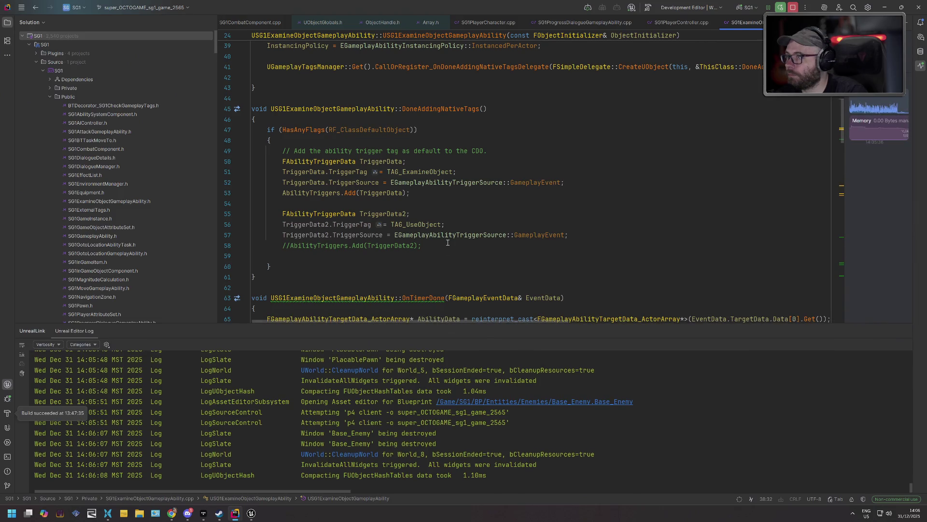
# - Inspect Base_NPC11 and Base_NPC9 near the folding-table room, then list the 10 unsaved actors
pyautogui.click(251, 513)
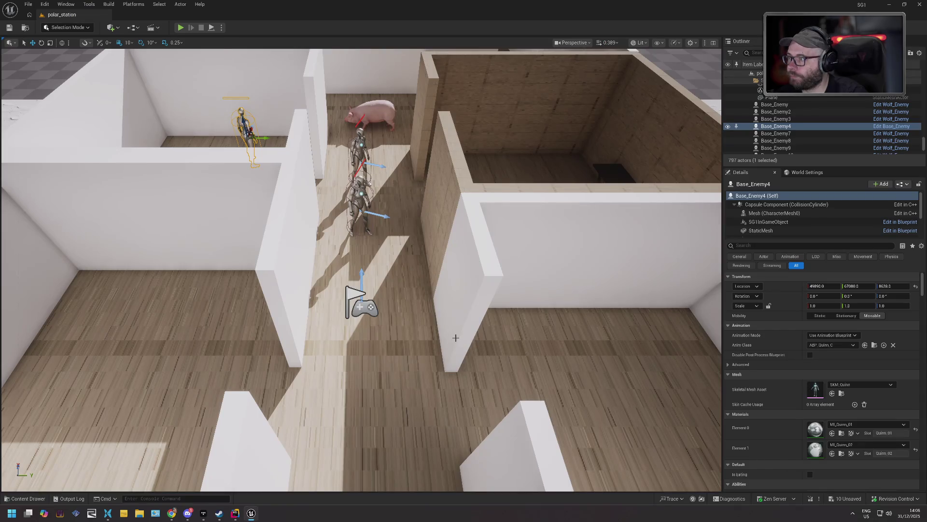
pyautogui.click(360, 206)
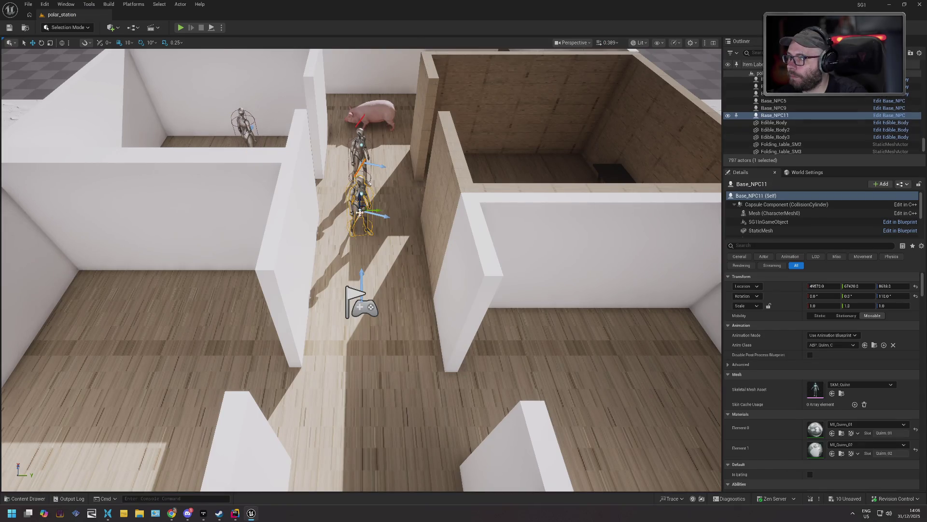
pyautogui.moveTo(401, 166)
pyautogui.mouseDown()
pyautogui.moveTo(398, 134)
pyautogui.moveTo(372, 140)
pyautogui.moveTo(383, 148)
pyautogui.mouseUp()
pyautogui.moveTo(358, 251); pyautogui.dragTo(359, 250)
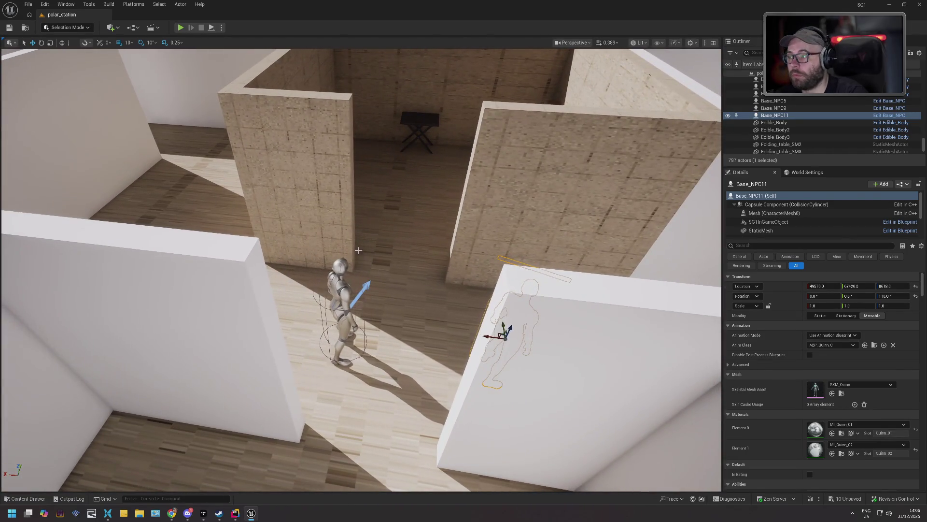
pyautogui.click(343, 291)
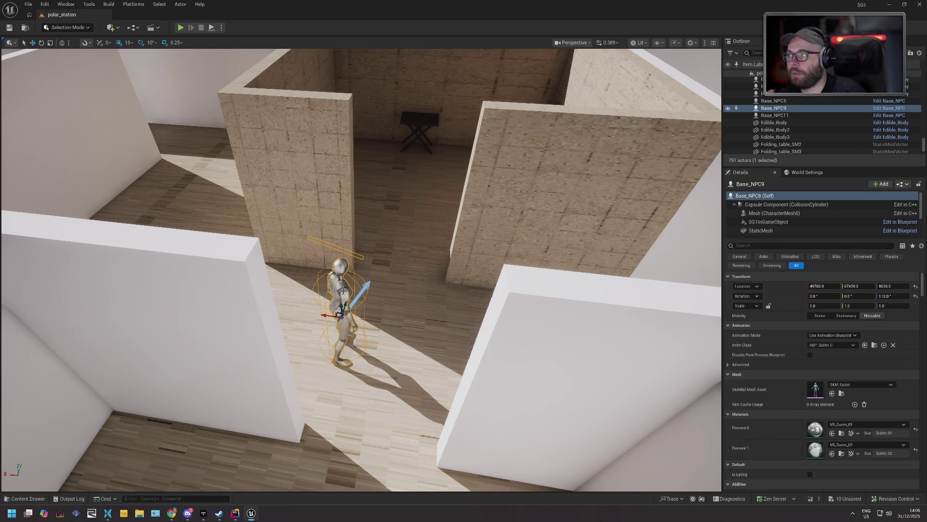
pyautogui.click(831, 499)
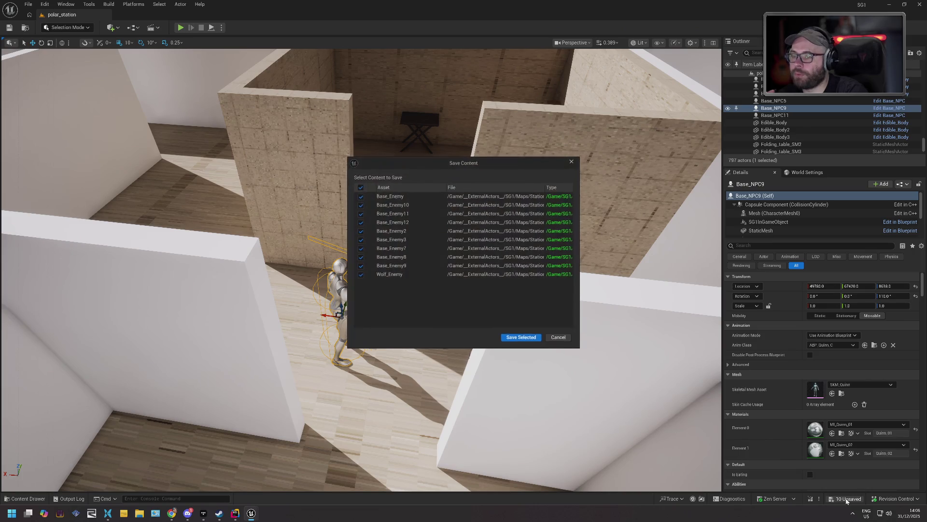
# - Save the ten unsaved enemy actors, checking them out from source control
pyautogui.click(532, 338)
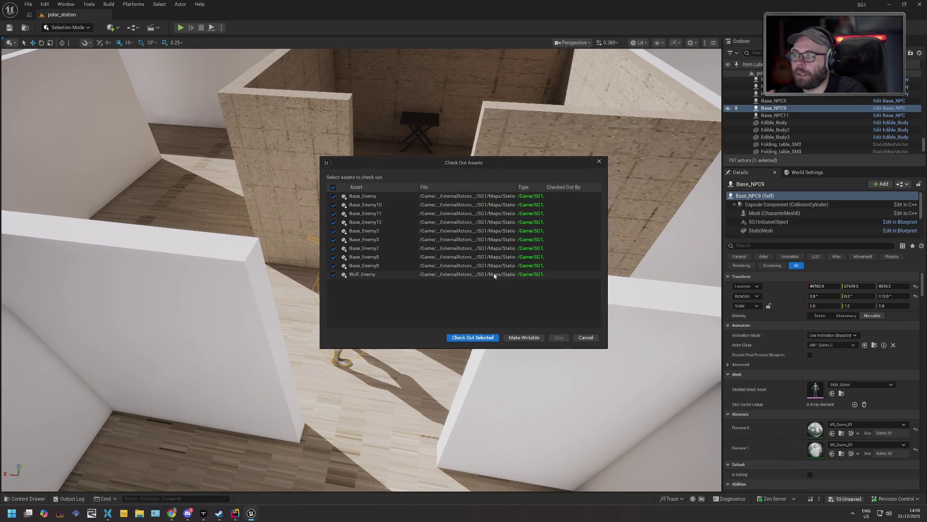
pyautogui.click(489, 339)
pyautogui.moveTo(490, 339); pyautogui.dragTo(429, 287)
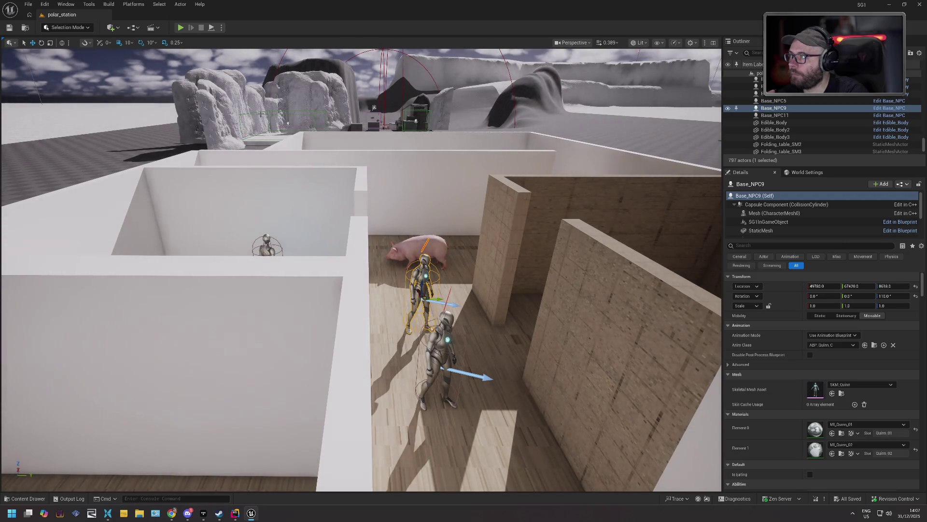
pyautogui.click(181, 28)
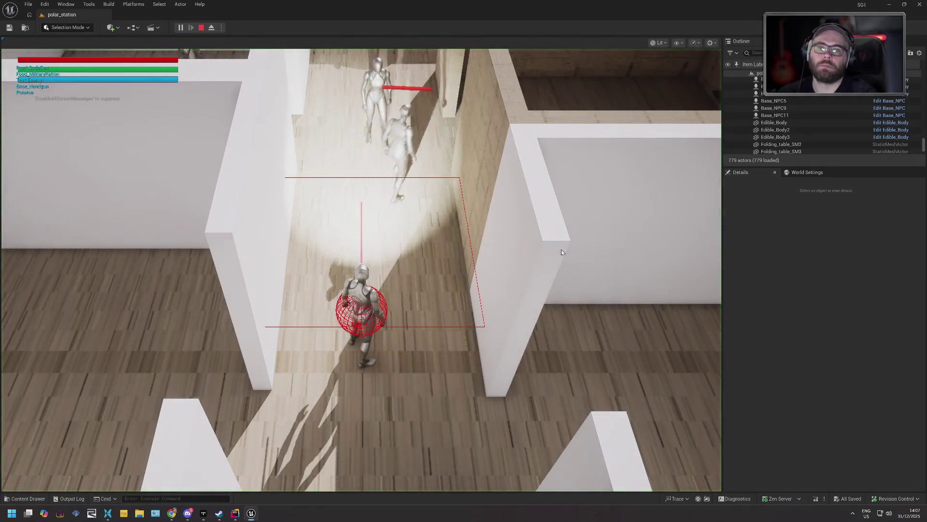
pyautogui.click(561, 249)
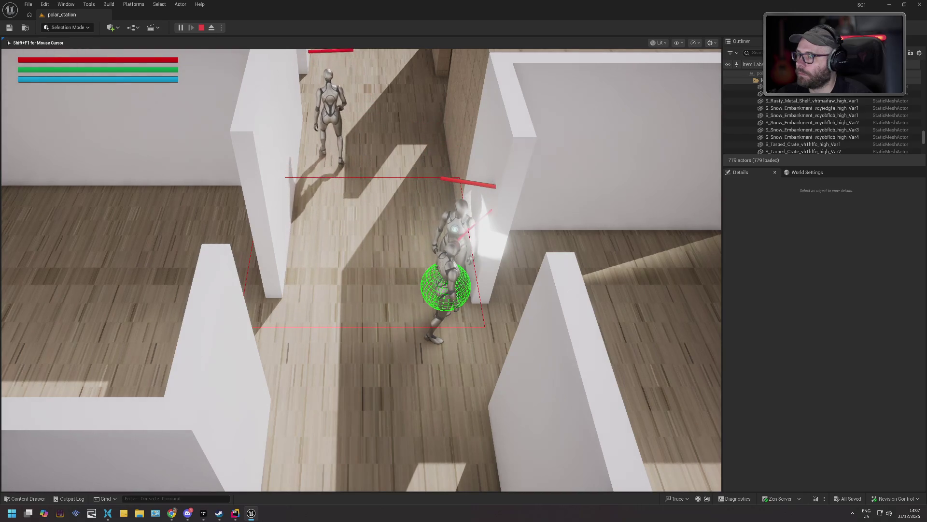
pyautogui.press('Escape')
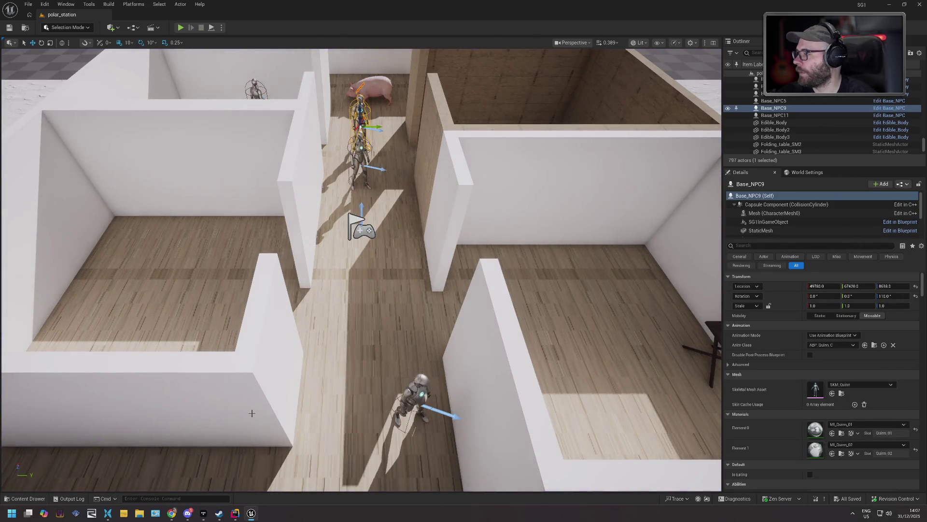
# - Search all content for 'topdo' and open BP_TopDownCharacter
pyautogui.click(8, 498)
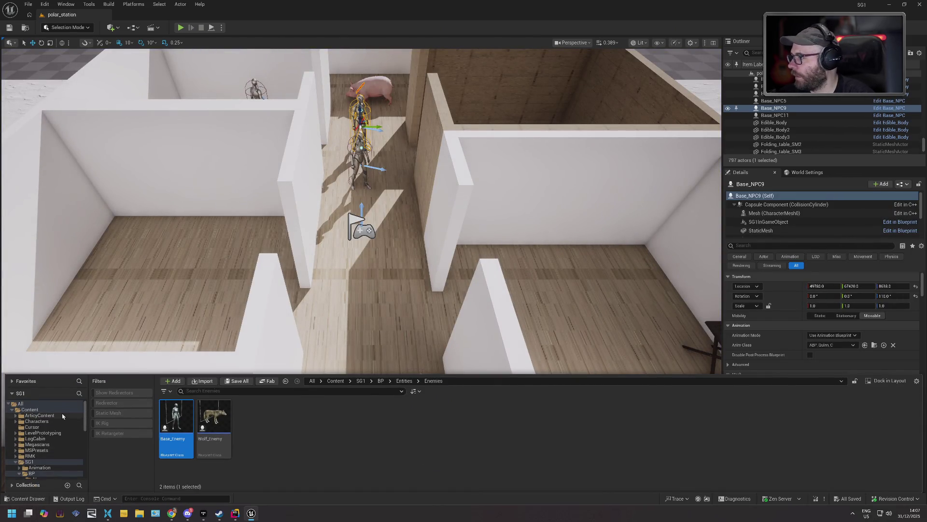
pyautogui.click(48, 403)
pyautogui.click(199, 391)
pyautogui.write('topdo')
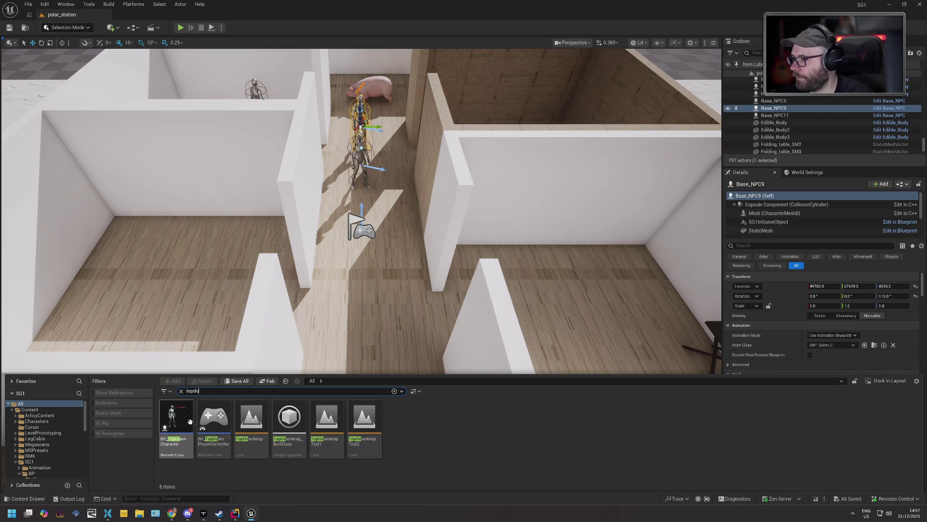
pyautogui.doubleClick(190, 425)
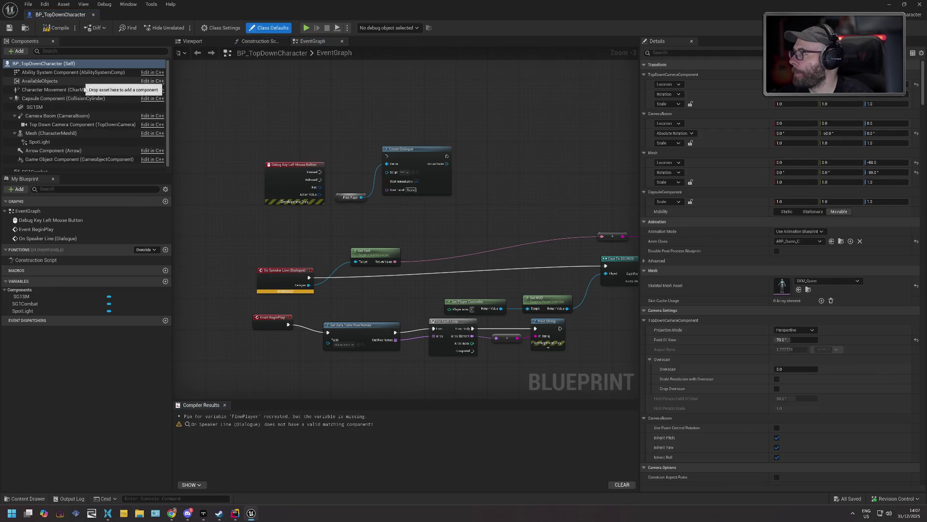
# - Filter BP_TopDownCharacter's details by 'avoi' and tick Use RVOAvoidance
pyautogui.click(712, 52)
pyautogui.write('avoi')
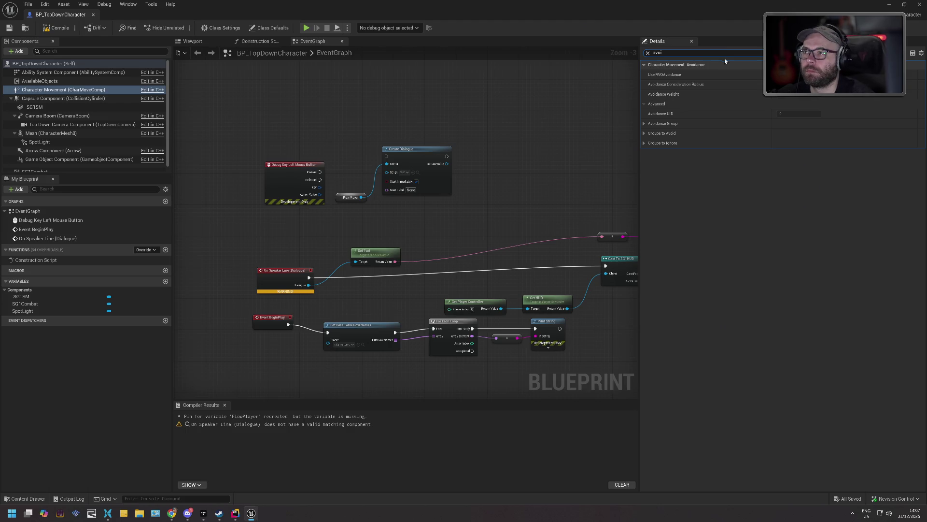
pyautogui.click(776, 75)
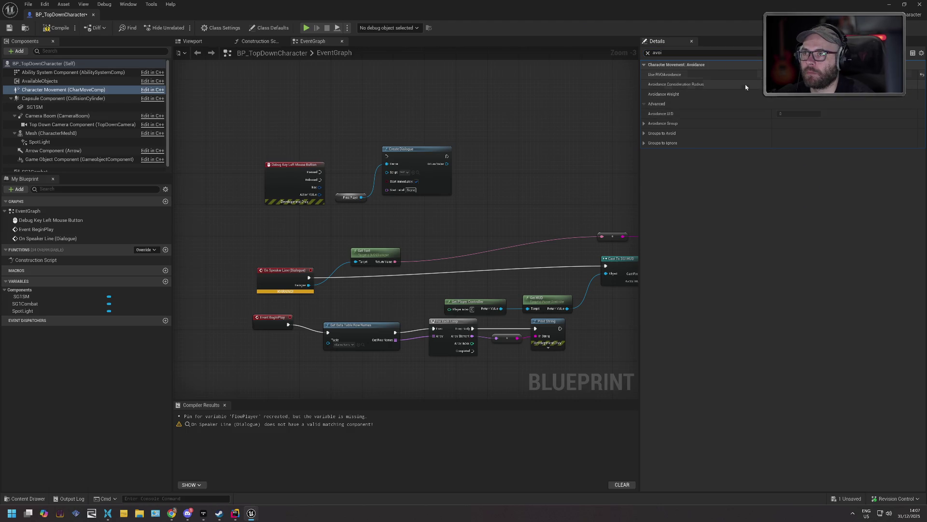
# - Compile, save and check out BP_TopDownCharacter, then close it and start Play
pyautogui.click(57, 28)
pyautogui.click(8, 27)
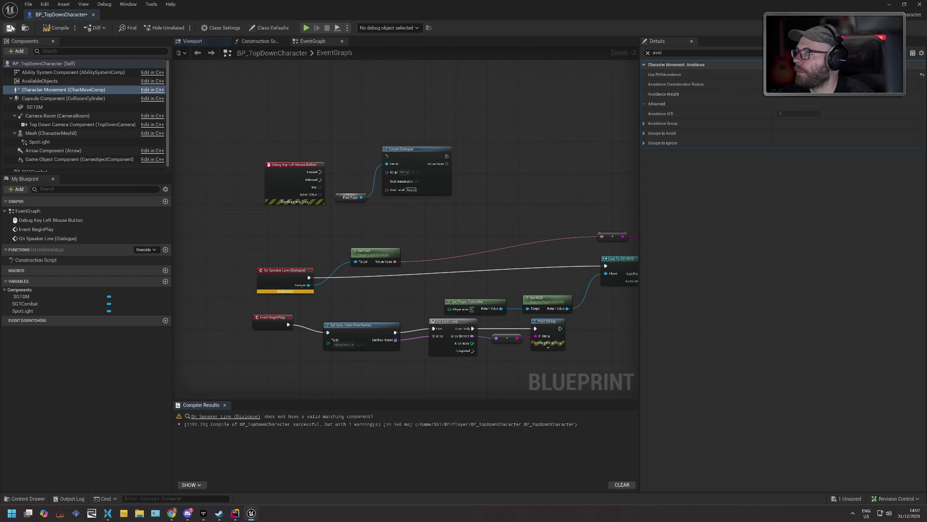
pyautogui.click(473, 337)
pyautogui.click(93, 15)
pyautogui.click(180, 27)
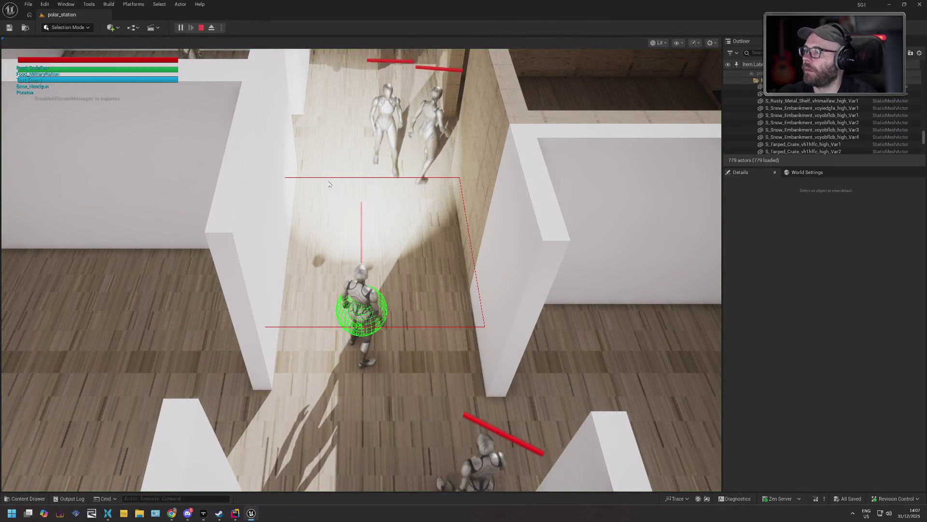
# - Walk the player forward with W to watch NPCs reach the folding table, then stop the session
pyautogui.press('w')
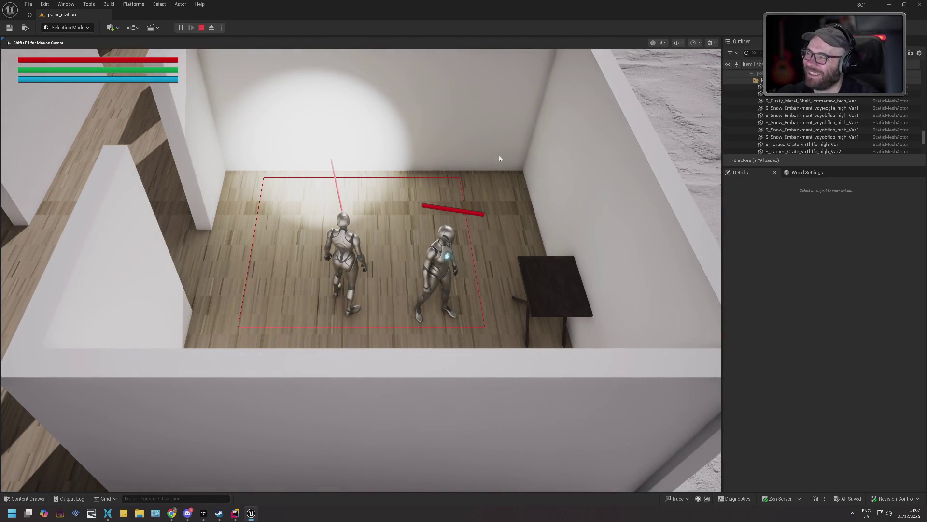
pyautogui.press('Escape')
pyautogui.hotkey('ctrl', 'space')
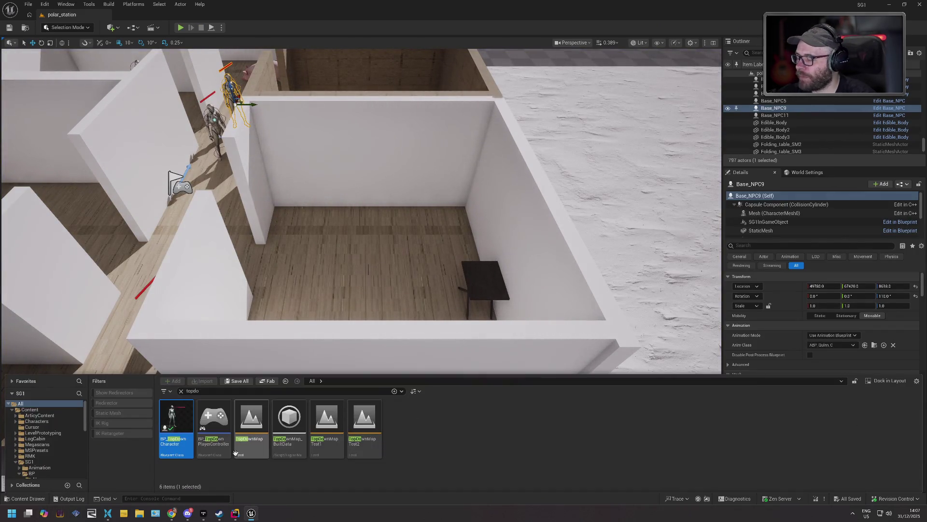
# - Inspect BP_TopDownCharacter's avoidance settings, expanding and collapsing its groups-to-avoid list
pyautogui.doubleClick(170, 415)
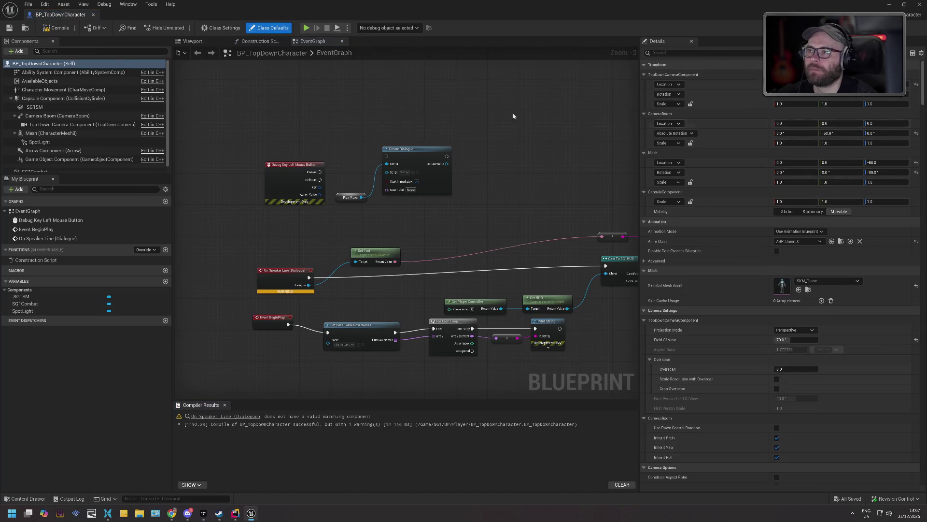
pyautogui.click(73, 89)
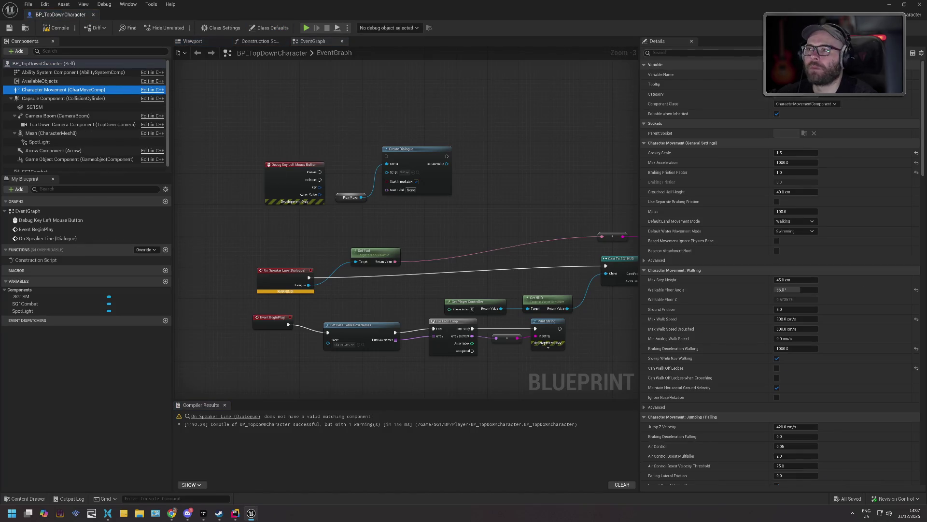
pyautogui.write('avoid')
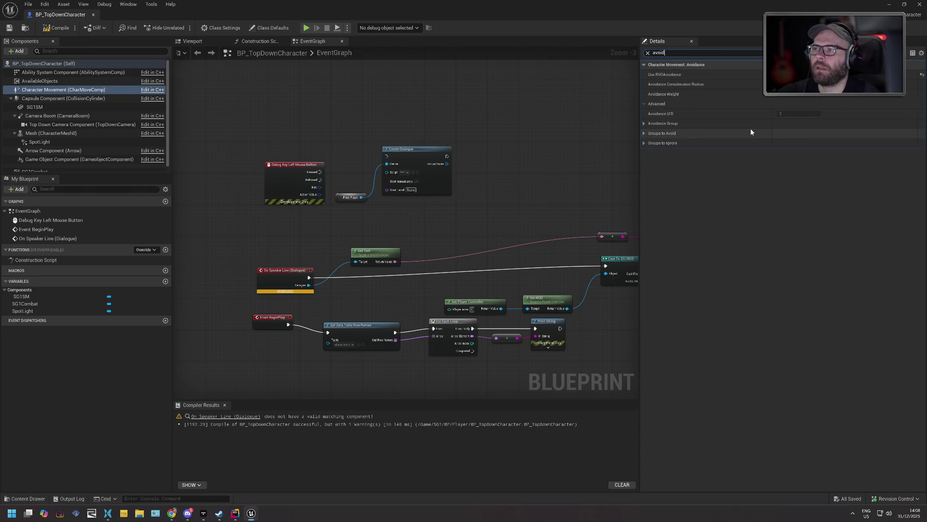
pyautogui.click(643, 131)
pyautogui.click(646, 131)
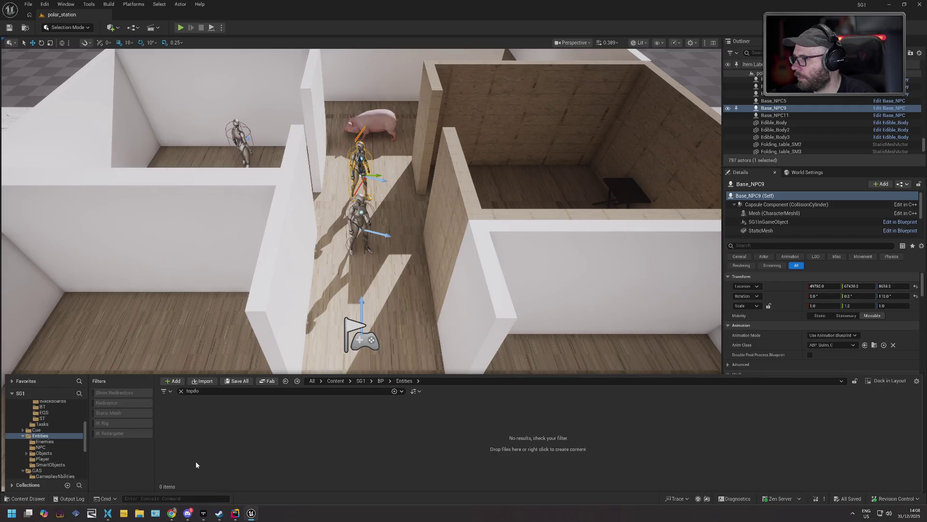
# - Increase PlacablePawn's Avoidance Consideration Radius, then compile, save and close the Blueprint
pyautogui.click(181, 391)
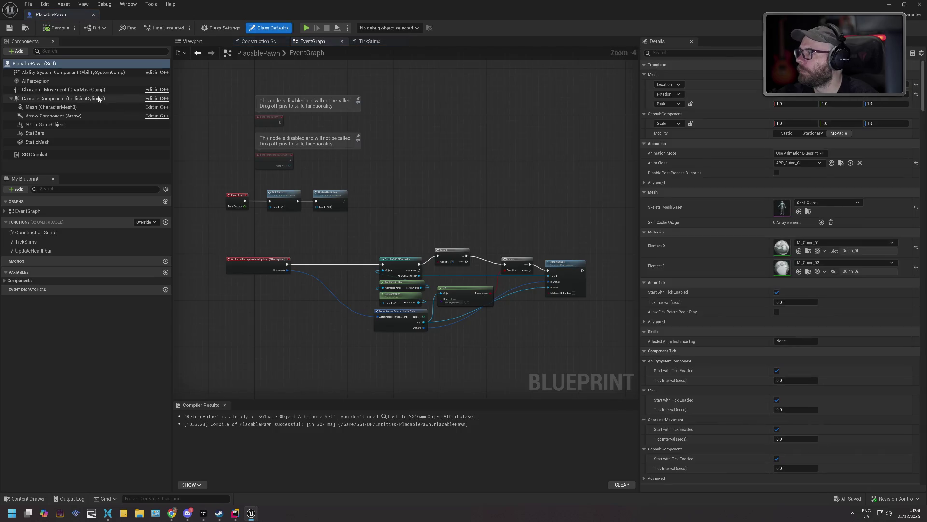
pyautogui.click(63, 89)
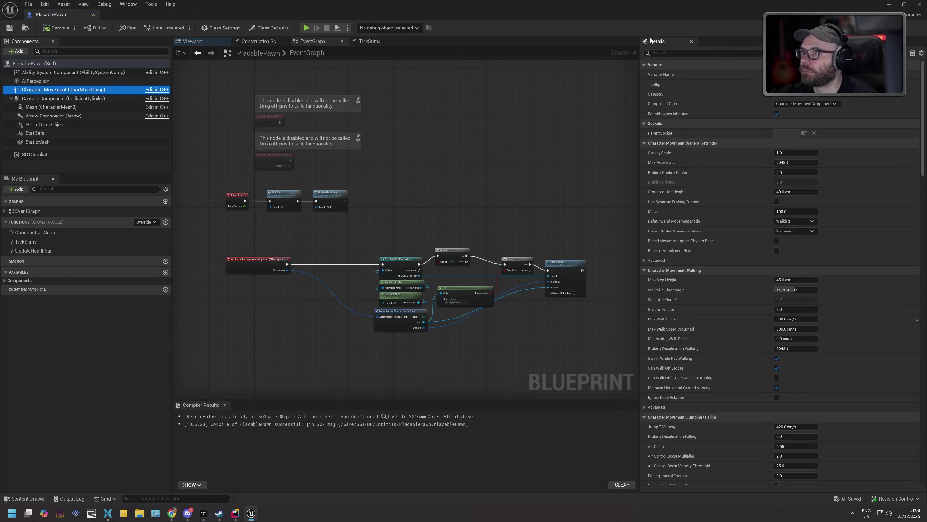
pyautogui.click(697, 52)
pyautogui.write('avoid')
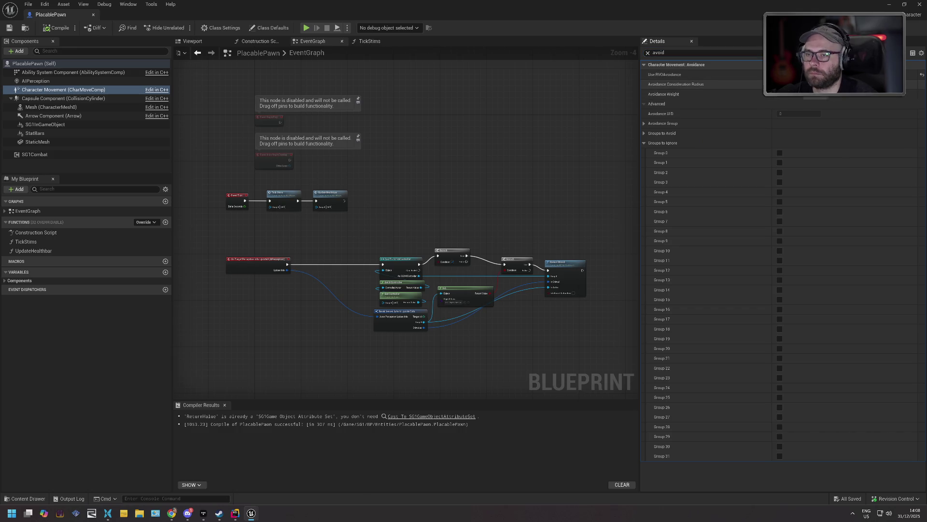
pyautogui.moveTo(821, 85); pyautogui.dragTo(841, 84)
pyautogui.click(57, 28)
pyautogui.hotkey('ctrl', 's')
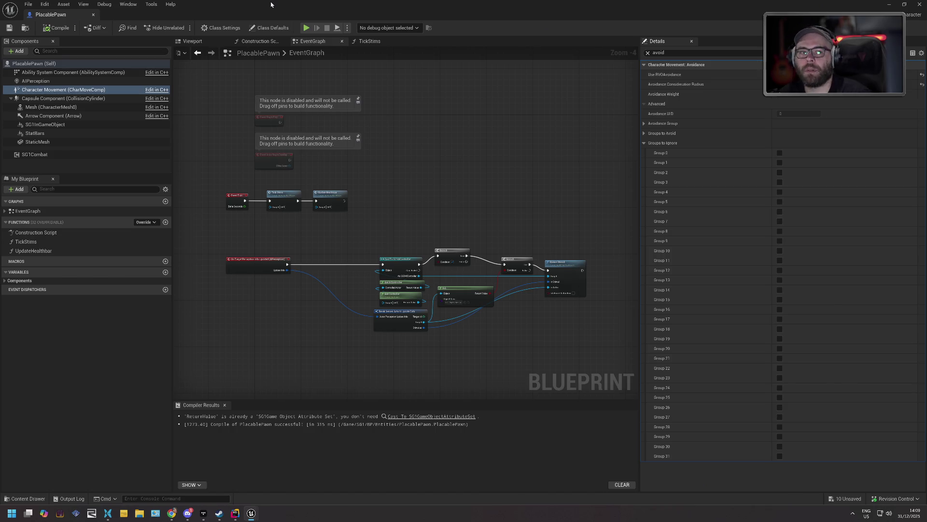
pyautogui.click(93, 14)
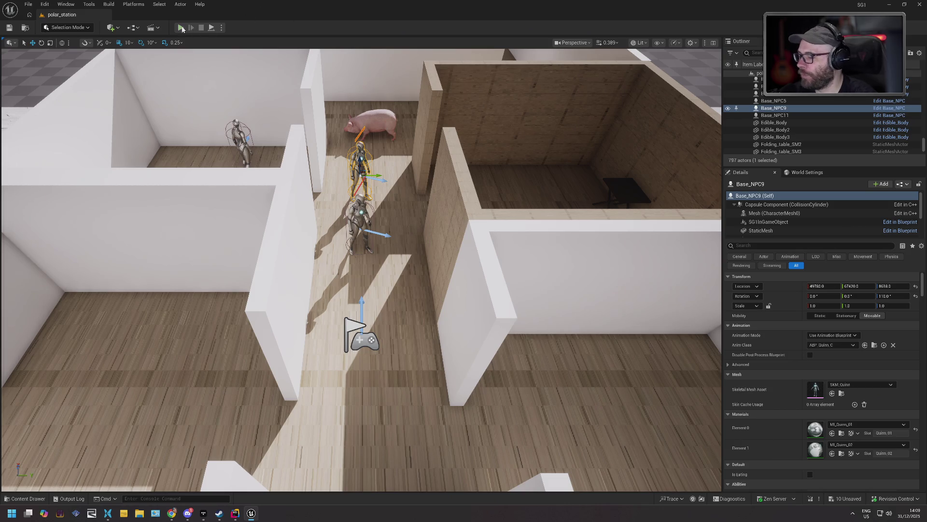
# - Start a Play session and walk the player left and up through the doorway to watch NPCs
pyautogui.click(179, 28)
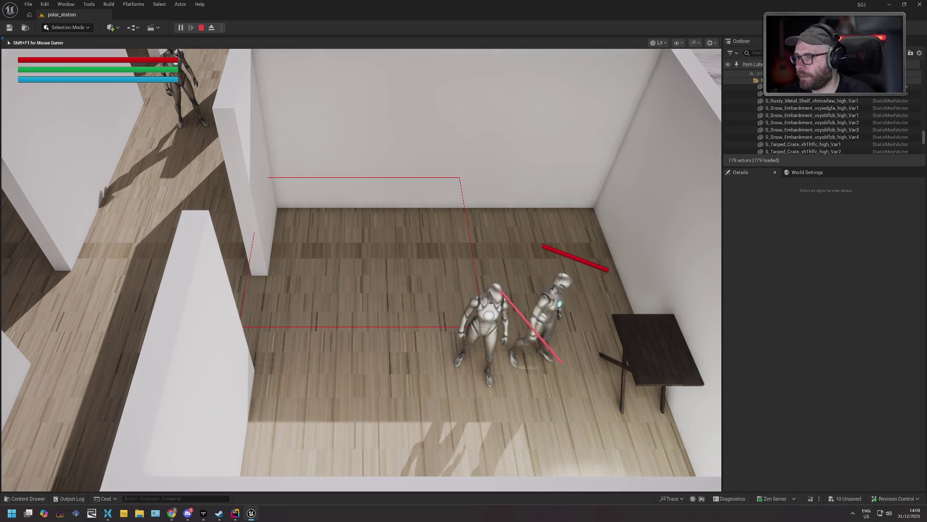
pyautogui.press('a')
pyautogui.press('a')
pyautogui.press('w')
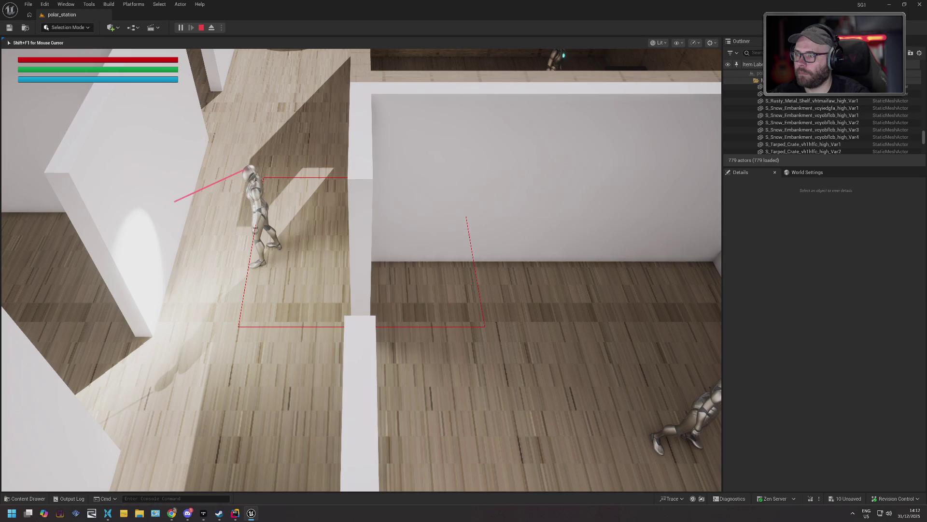
# - End the play session, save the unsaved level packages, and select the folding table
pyautogui.press('Escape')
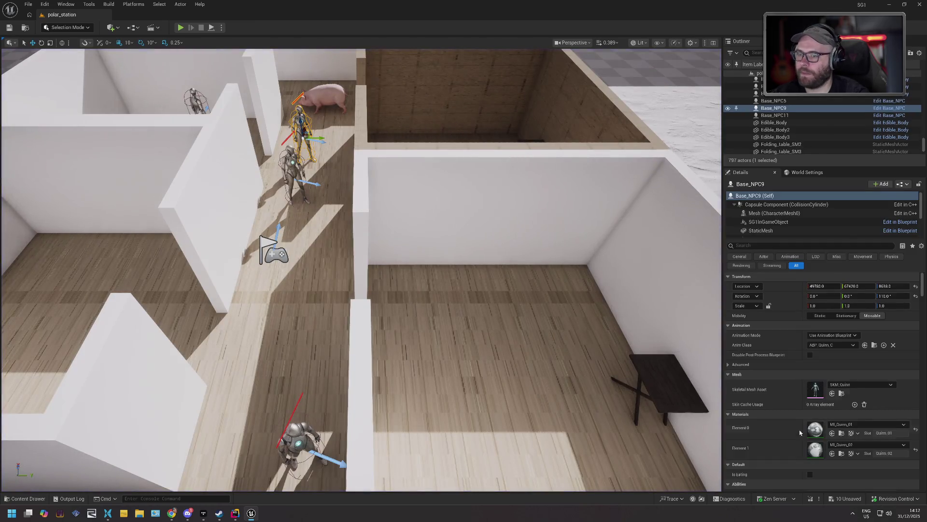
pyautogui.hotkey('ctrl', 'shift', 's')
pyautogui.click(519, 334)
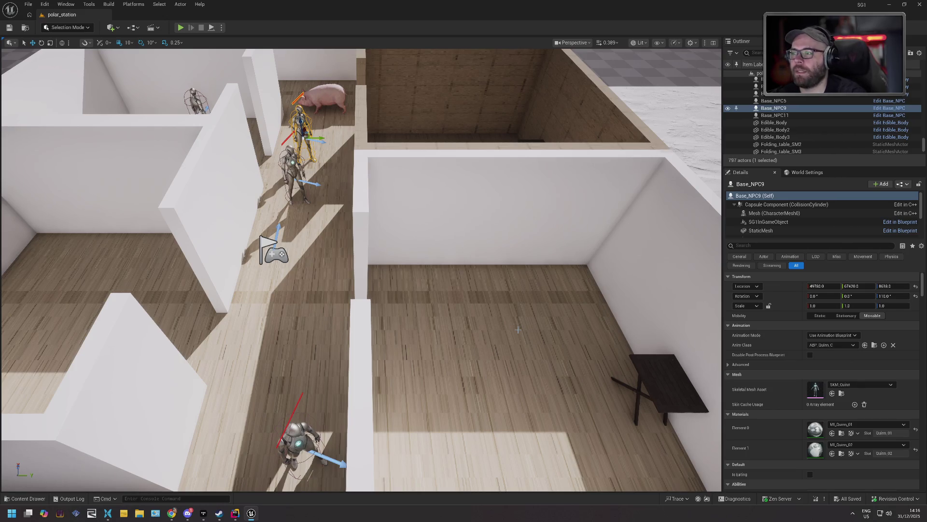
pyautogui.click(656, 377)
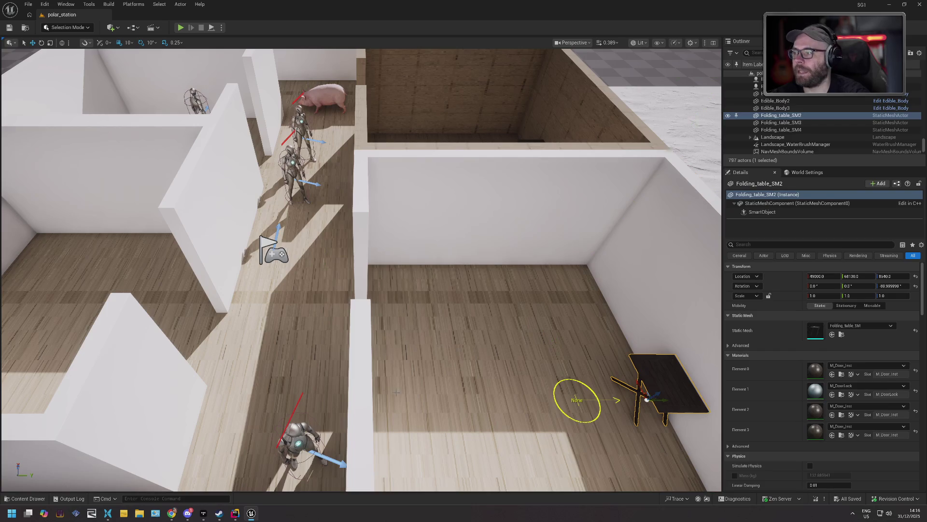
# - Clear the folding table selection by clicking empty space in the viewport
pyautogui.click(366, 354)
pyautogui.click(287, 317)
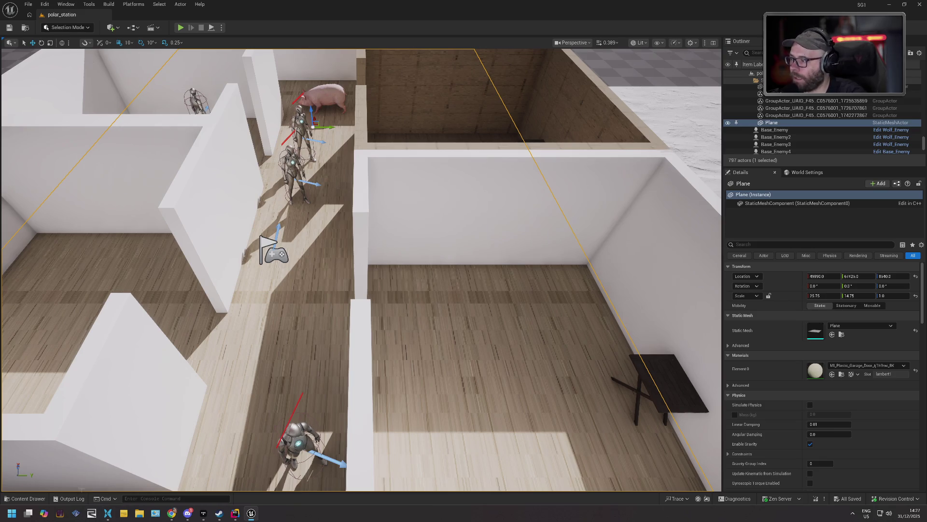
pyautogui.click(35, 499)
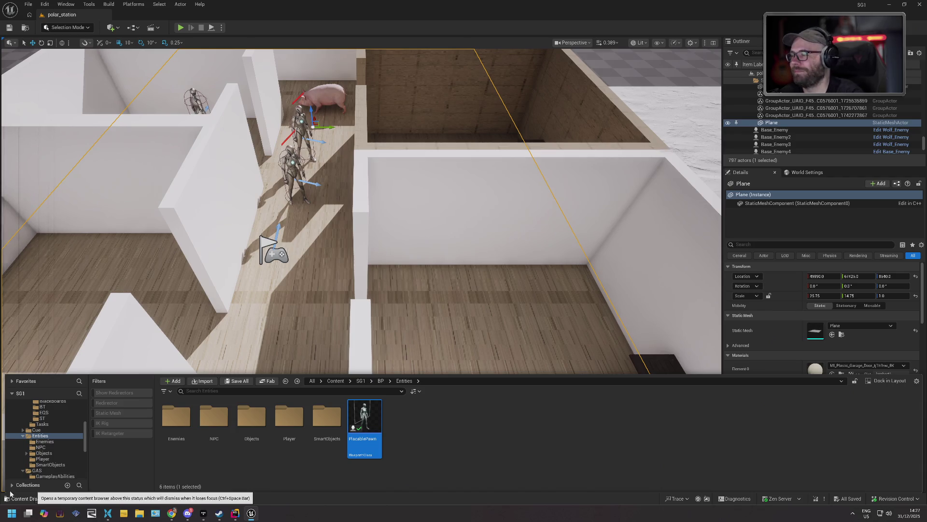
pyautogui.scroll(-5, 411, 261)
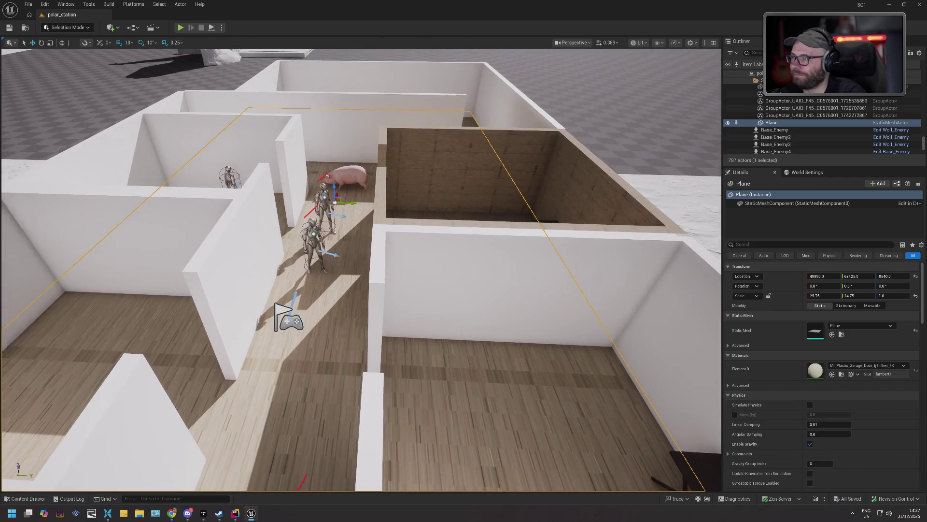
pyautogui.click(376, 57)
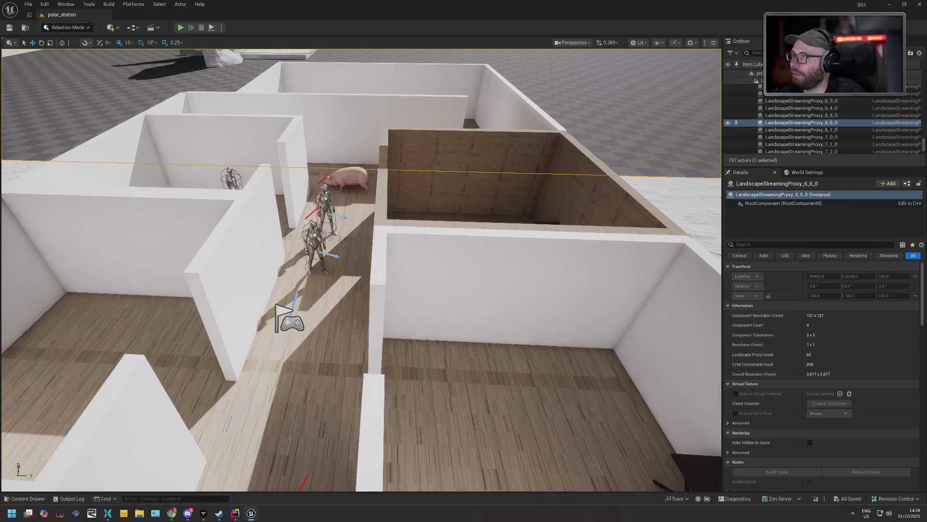
pyautogui.click(551, 152)
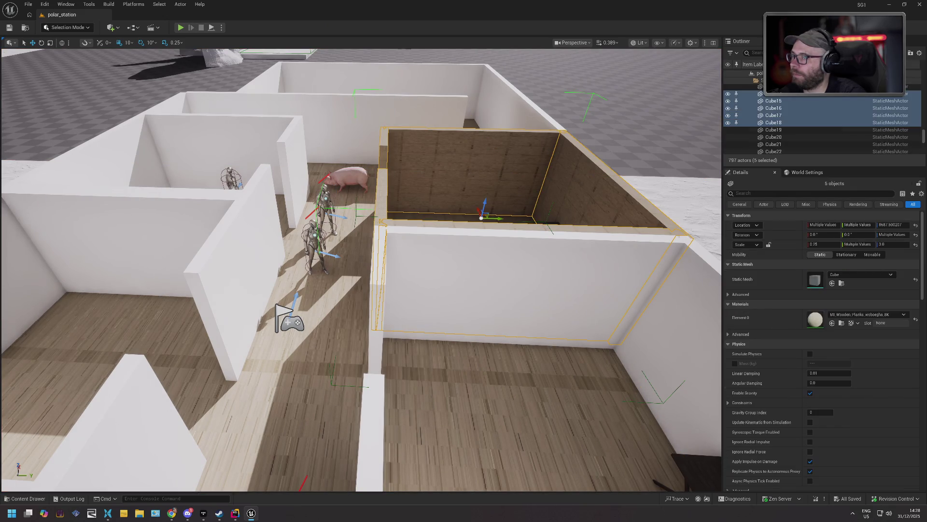
pyautogui.hotkey('ctrl', 'z')
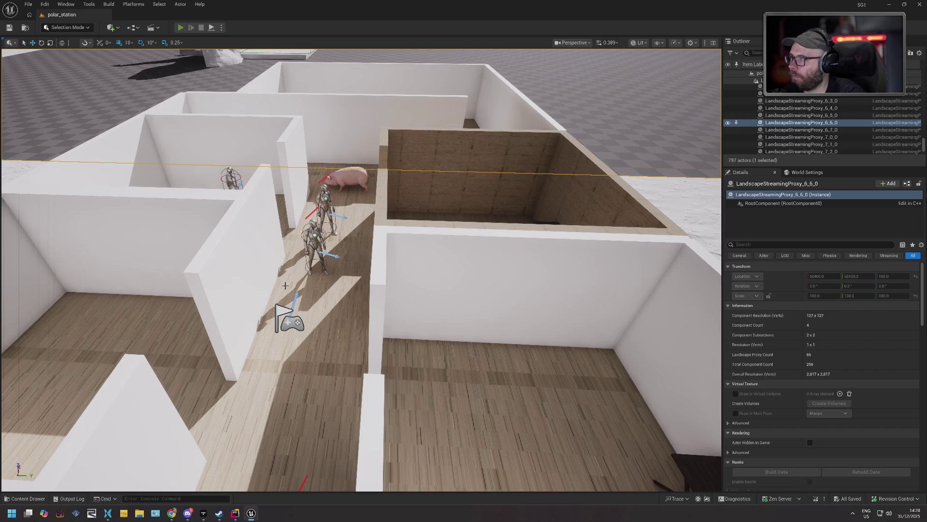
pyautogui.hotkey('alt', 'p')
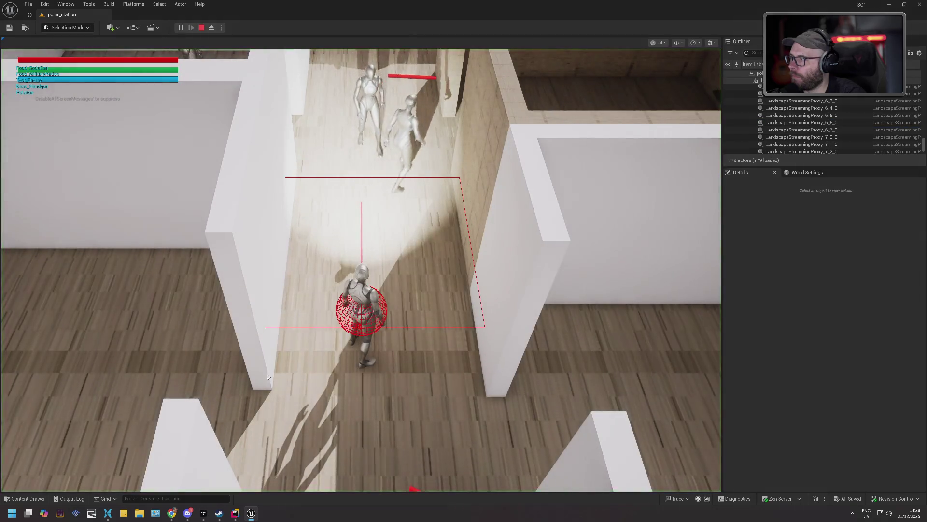
pyautogui.click(267, 377)
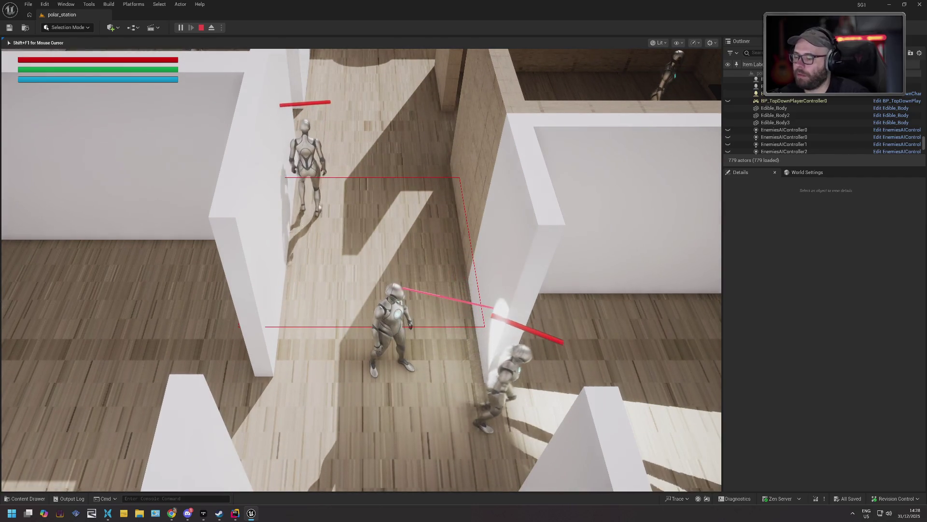
pyautogui.press('Escape')
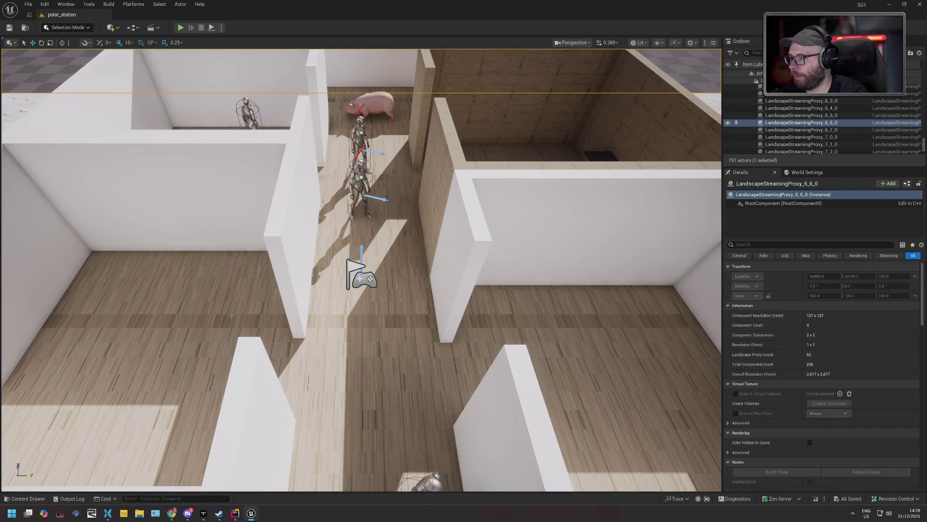
pyautogui.click(41, 501)
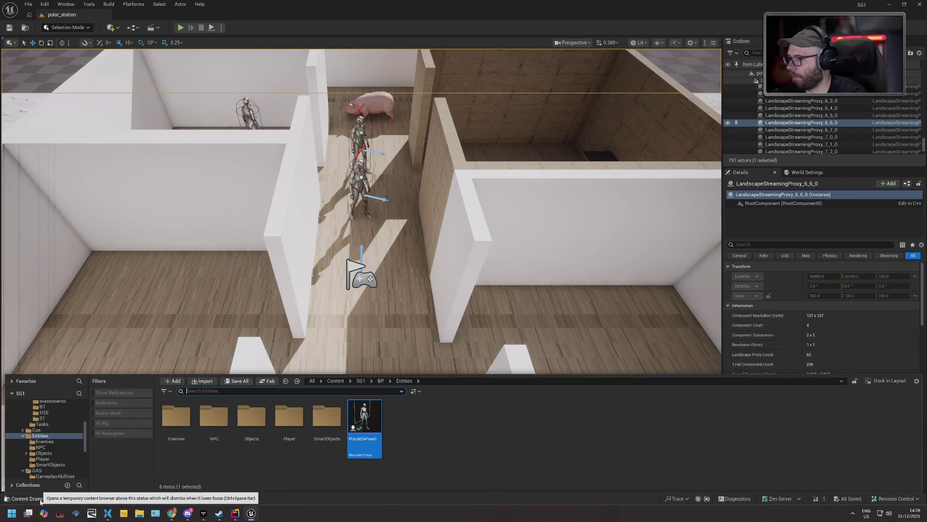
pyautogui.doubleClick(364, 425)
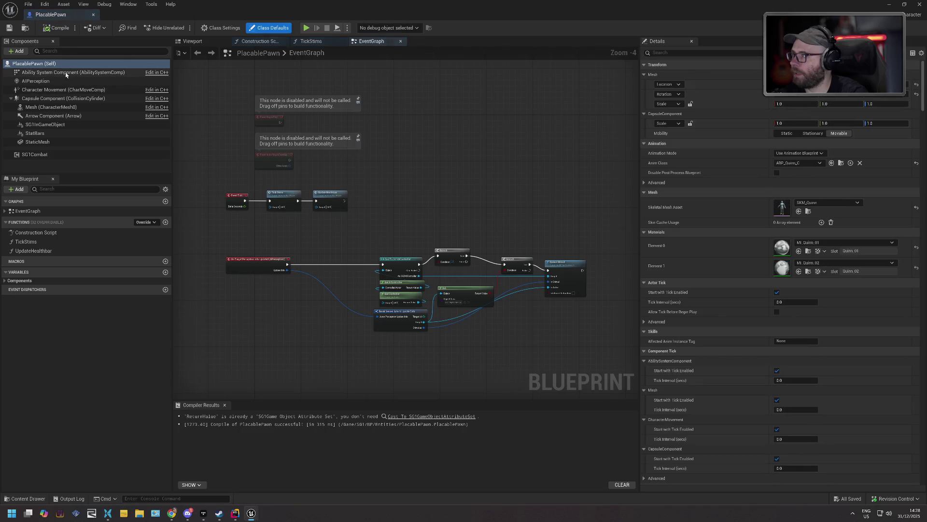
pyautogui.click(68, 90)
pyautogui.click(661, 52)
pyautogui.write('avoi')
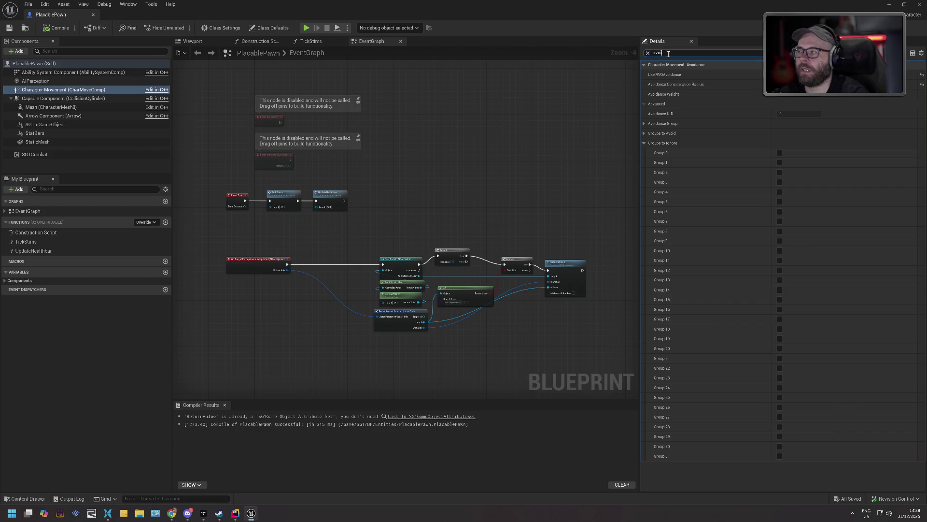
pyautogui.click(93, 15)
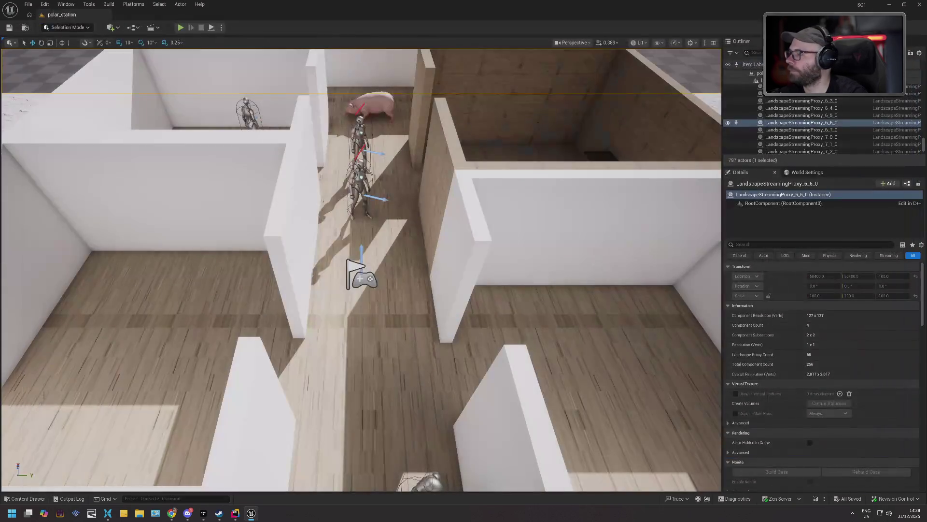
# - Find BP_TopDownCharacter in the Content Drawer and open it in the Blueprint editor
pyautogui.click(30, 500)
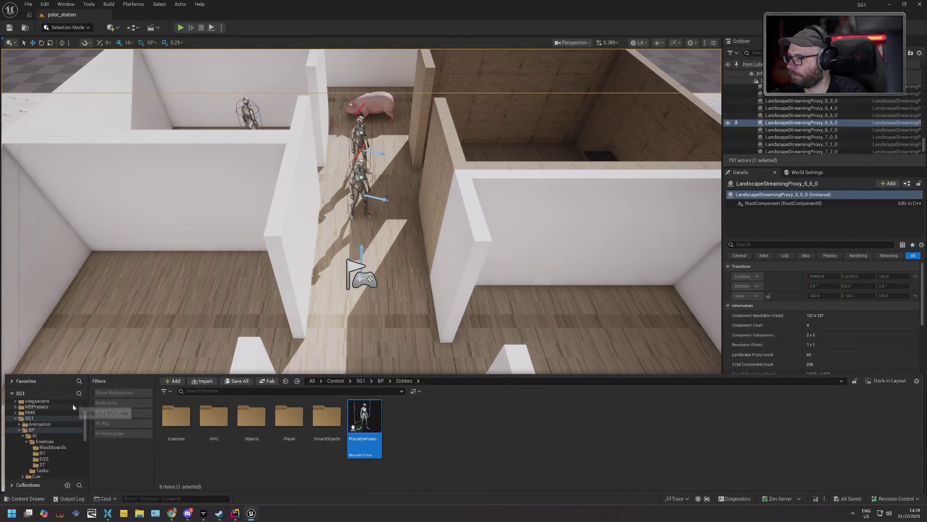
pyautogui.click(73, 405)
pyautogui.click(211, 391)
pyautogui.write('topdo')
pyautogui.click(177, 412)
pyautogui.doubleClick(177, 411)
# - Change the Character Movement avoidance setting, then compile, save and close the blueprint
pyautogui.click(62, 89)
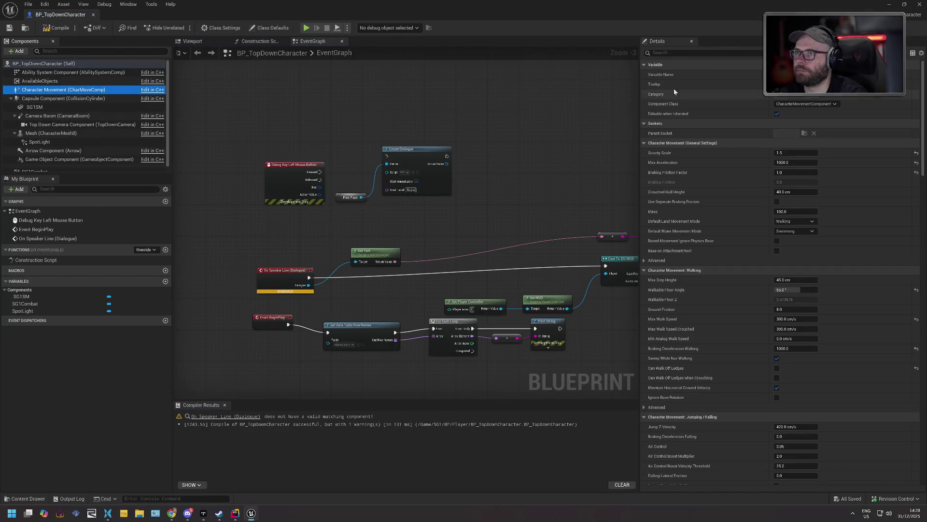
pyautogui.click(686, 52)
pyautogui.write('avoi')
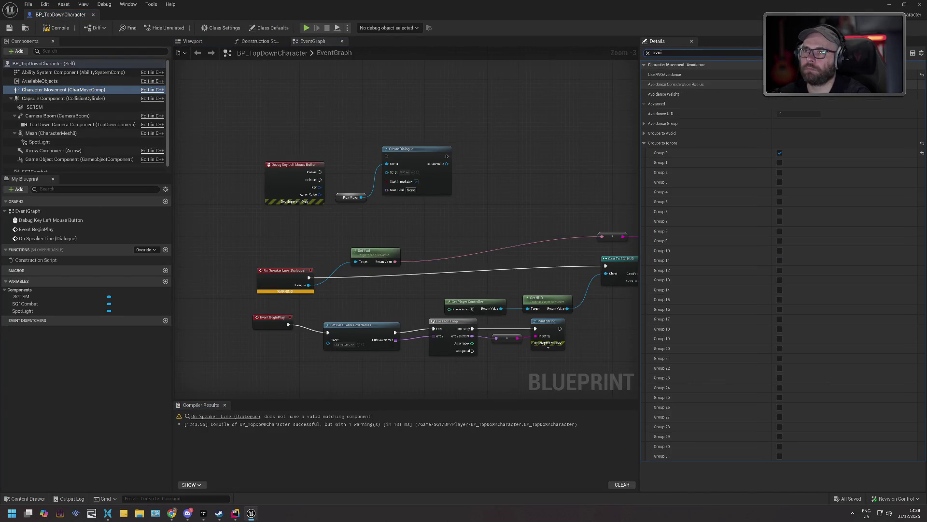
pyautogui.press('Return')
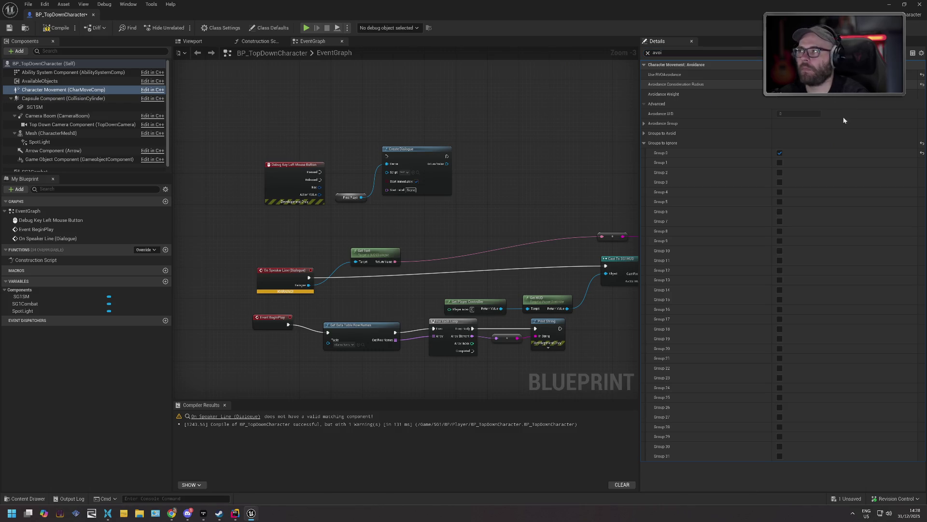
pyautogui.click(57, 28)
pyautogui.click(9, 28)
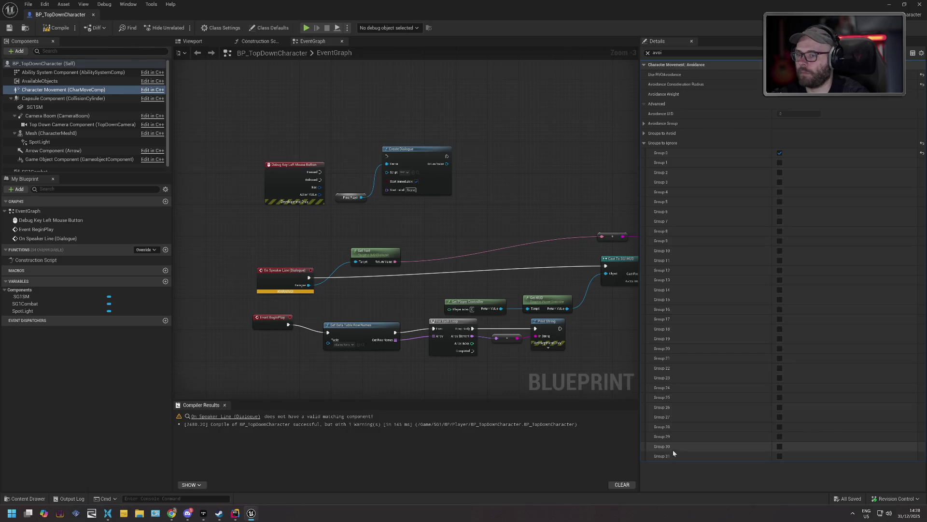
pyautogui.click(94, 15)
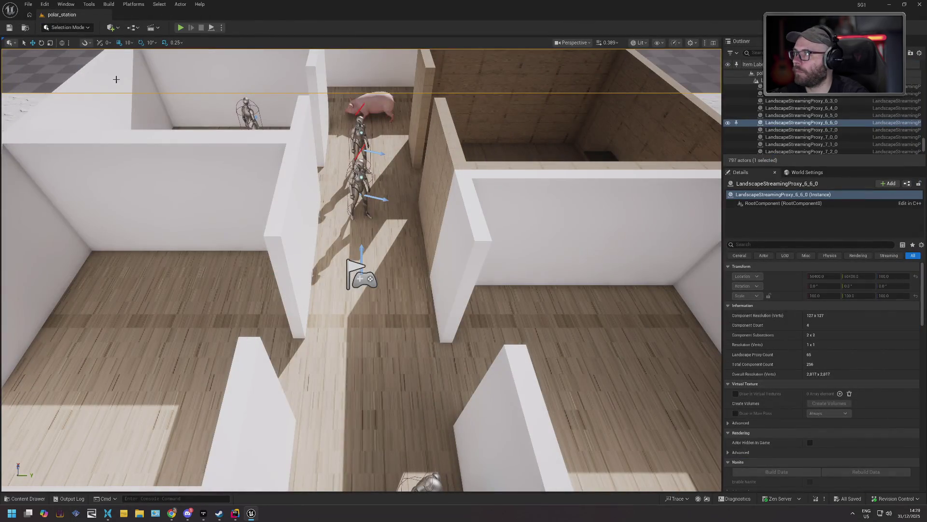
# - Save all changed assets and levels, then launch P4V and connect to the workspace
pyautogui.click(28, 4)
pyautogui.click(63, 109)
pyautogui.moveTo(219, 513)
pyautogui.press('super')
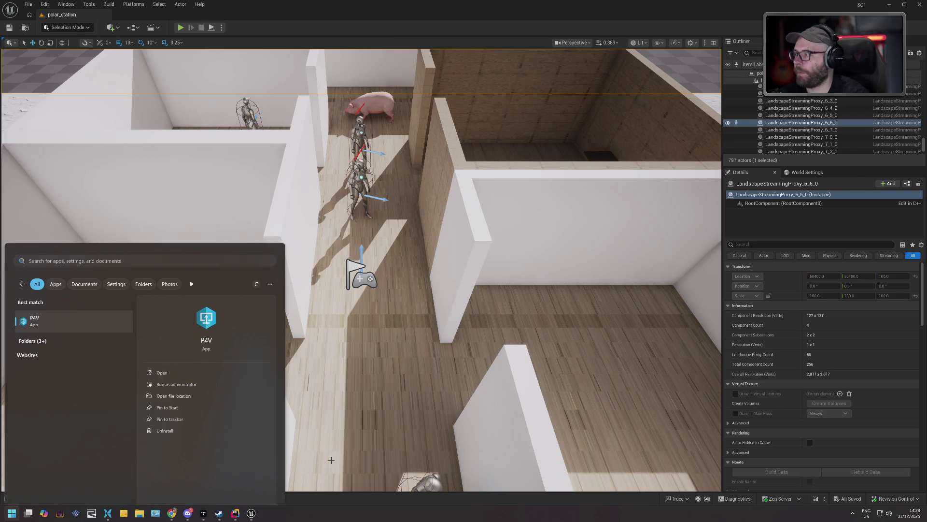
pyautogui.press('Escape')
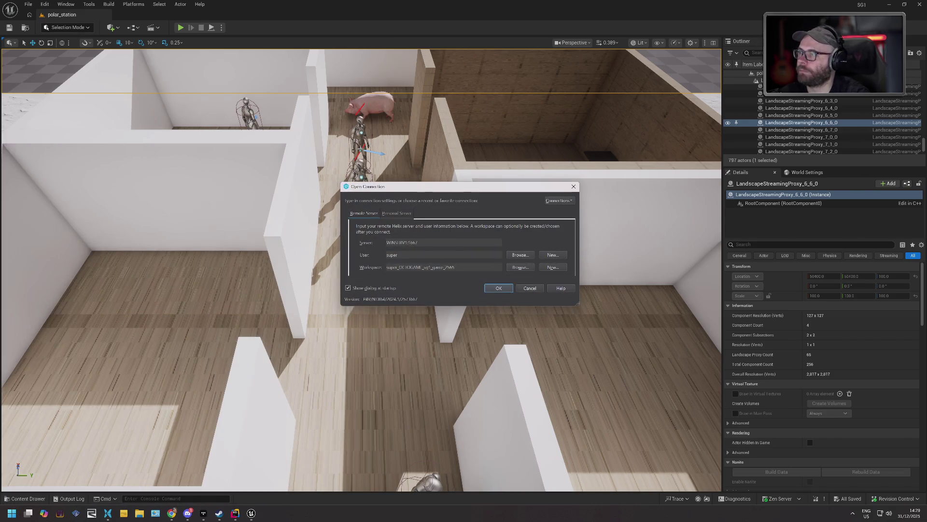
pyautogui.click(500, 288)
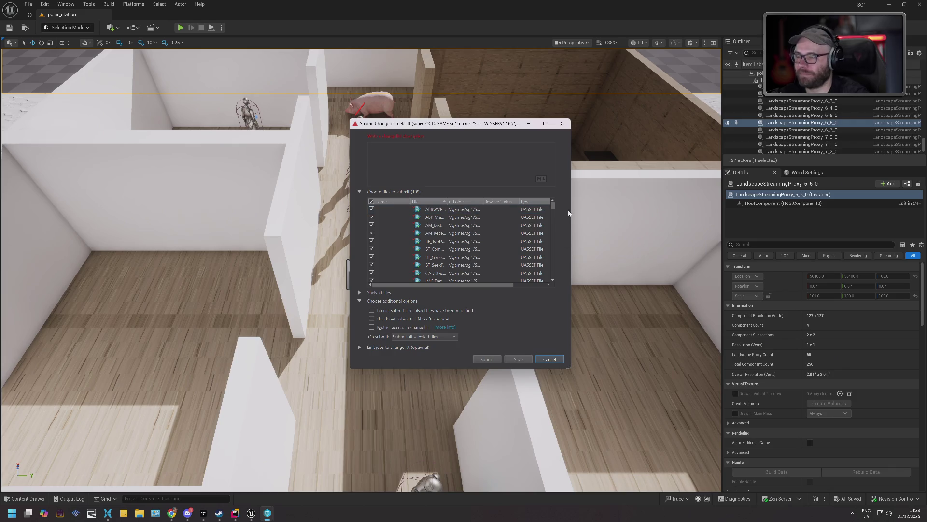
# - Submit the pending changelist with the description 'Avoidance'
pyautogui.hotkey('ctrl', 'a')
pyautogui.write('Avoidance')
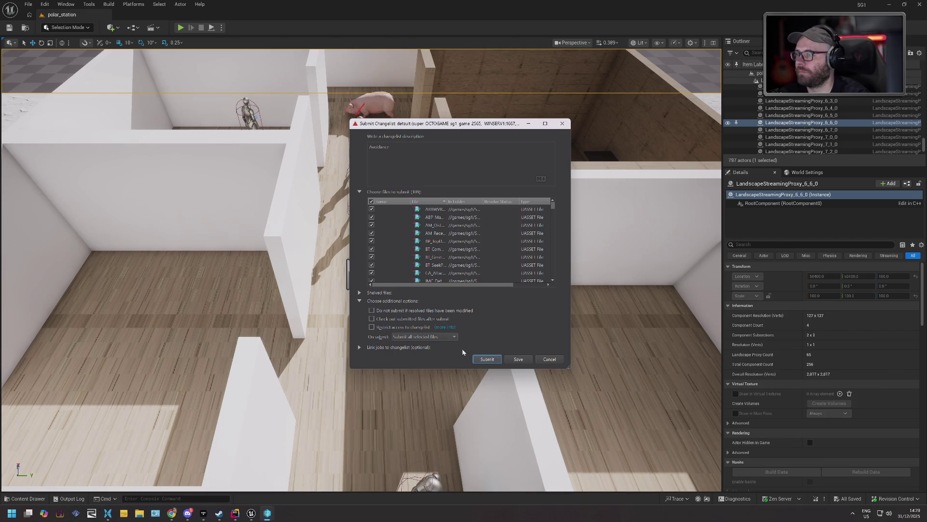
pyautogui.click(481, 359)
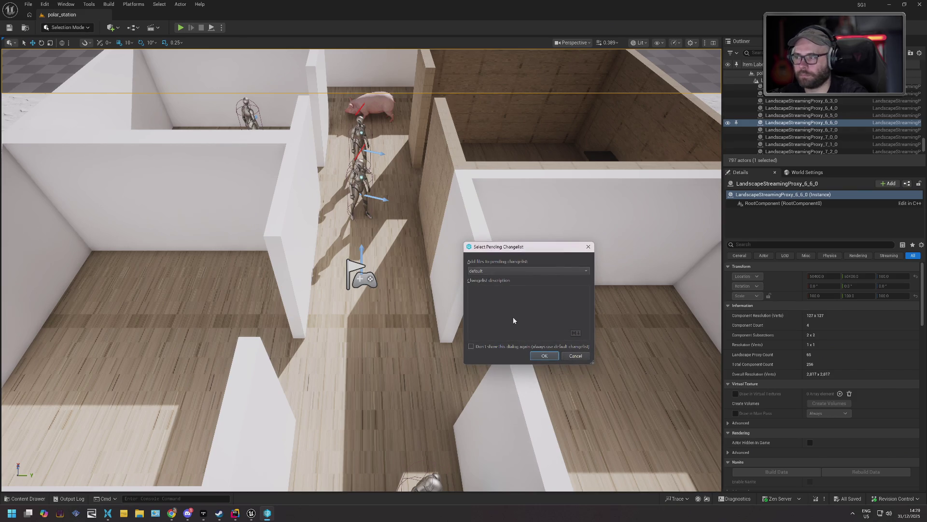
# - Put the remaining files in a new changelist named 'Dualsense plugin' and submit it
pyautogui.click(536, 295)
pyautogui.write('Dual')
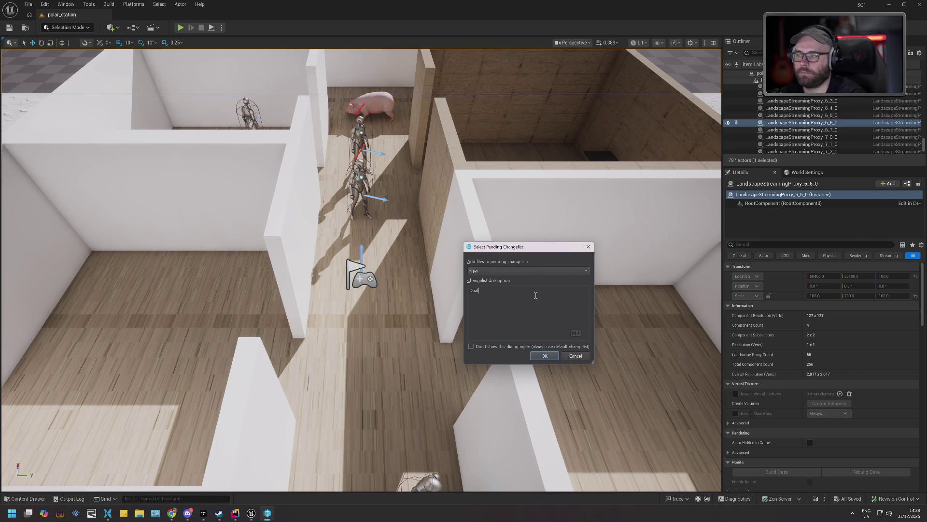
pyautogui.write('sense plugin')
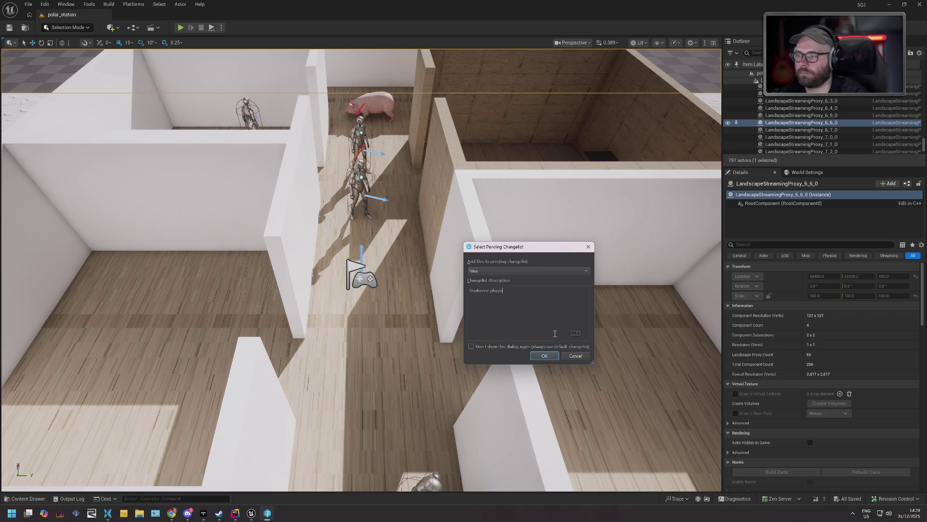
pyautogui.click(545, 357)
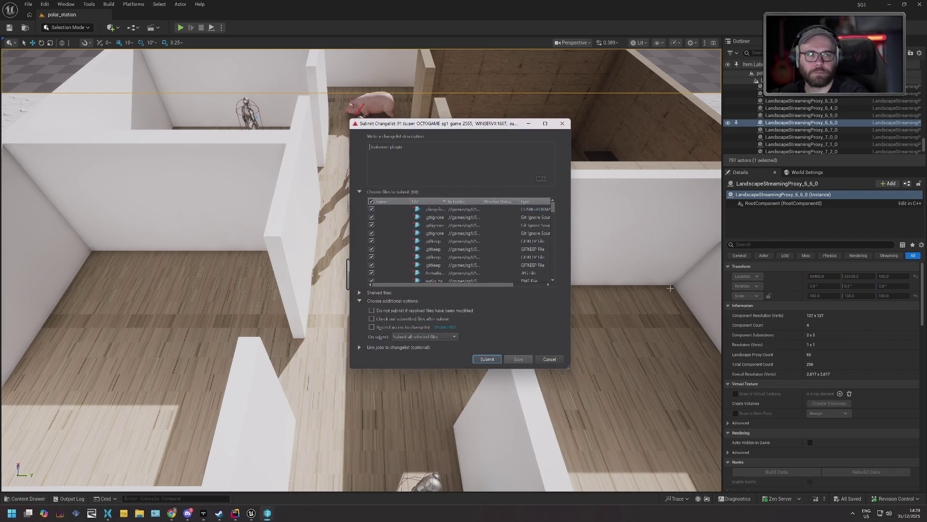
pyautogui.click(487, 359)
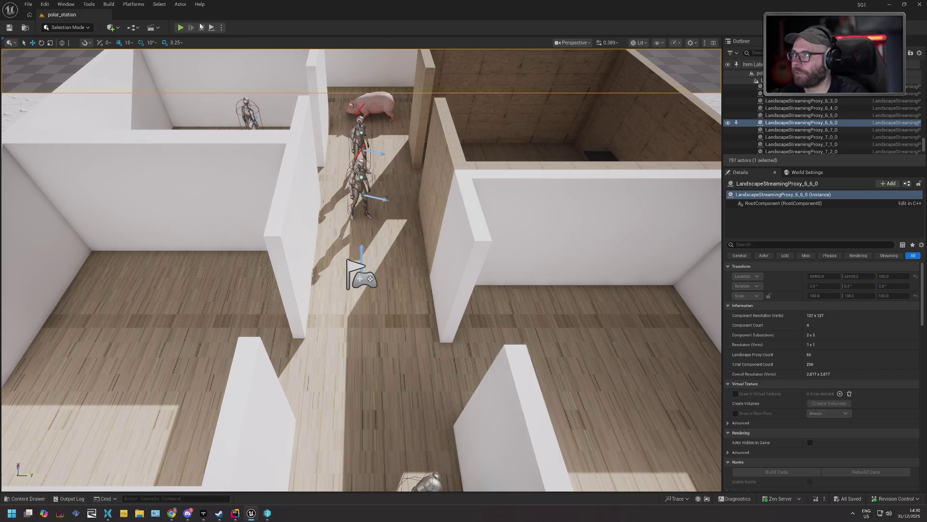
pyautogui.hotkey('alt', 'p')
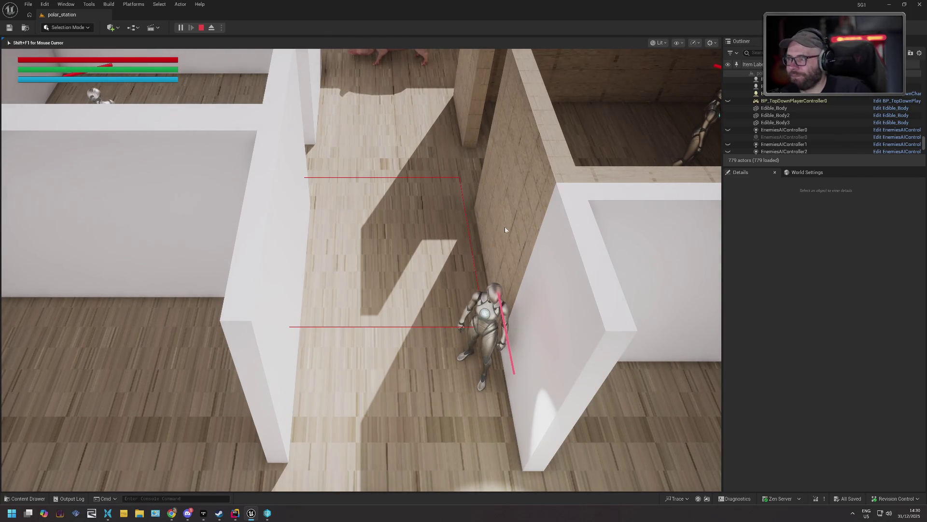
pyautogui.press('Escape')
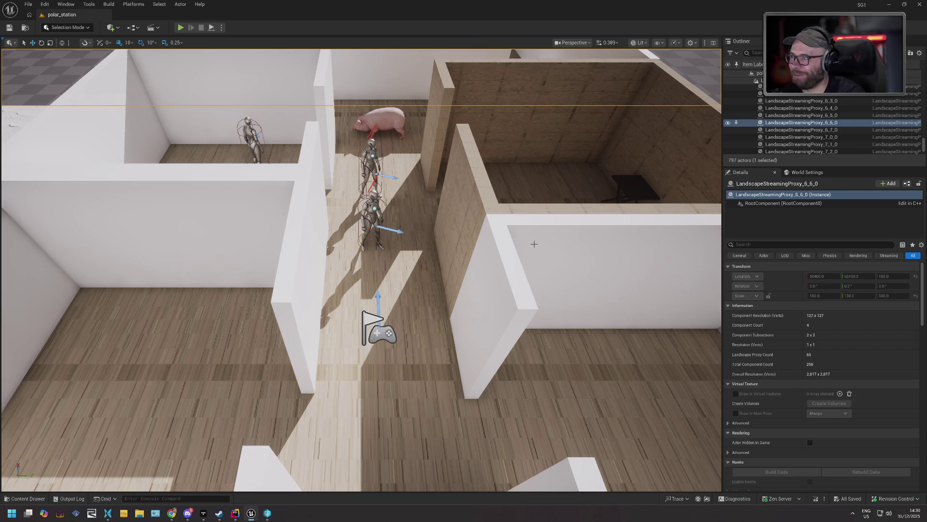
# - Deselect LandscapeStreamingProxy_6_6_0 so nothing in the level is selected
pyautogui.press('Escape')
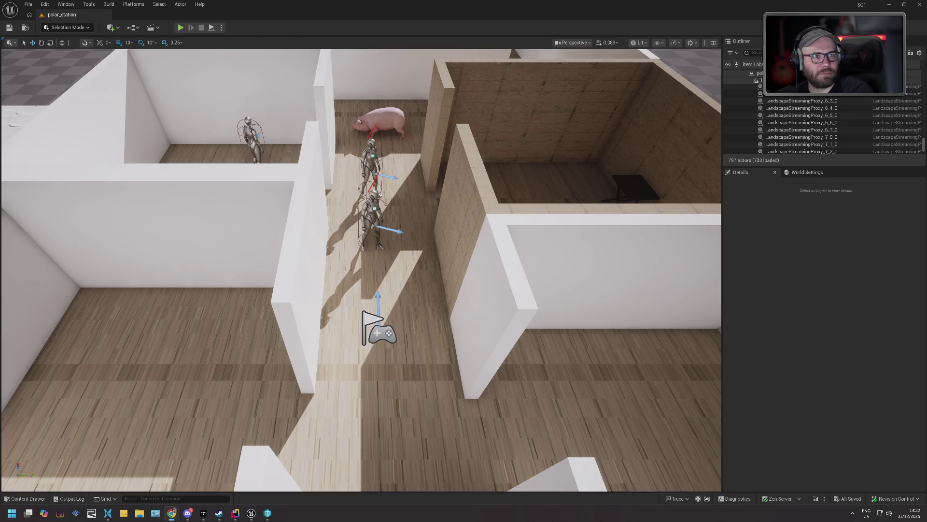
pyautogui.scroll(-5, 636, 234)
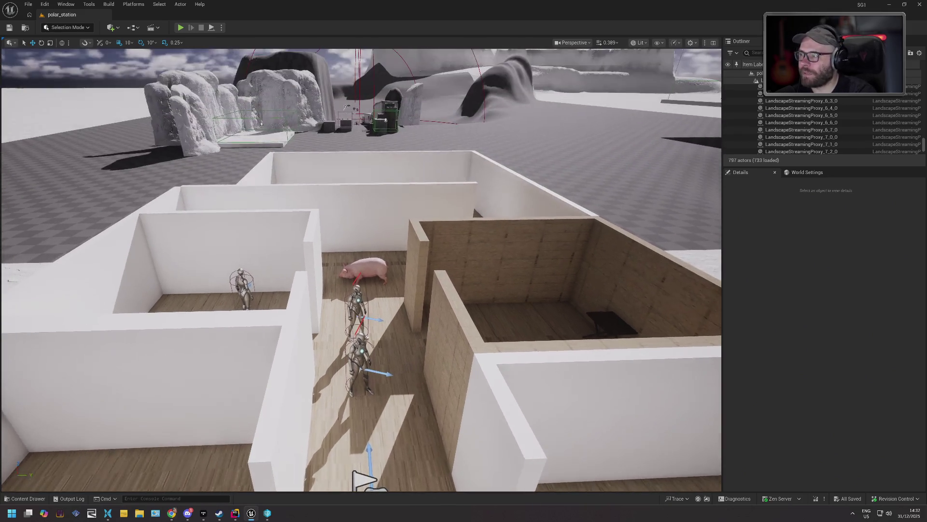
# - Dolly and tilt the viewport down onto the corridor with the two robots and the pig
pyautogui.scroll(4, 583, 245)
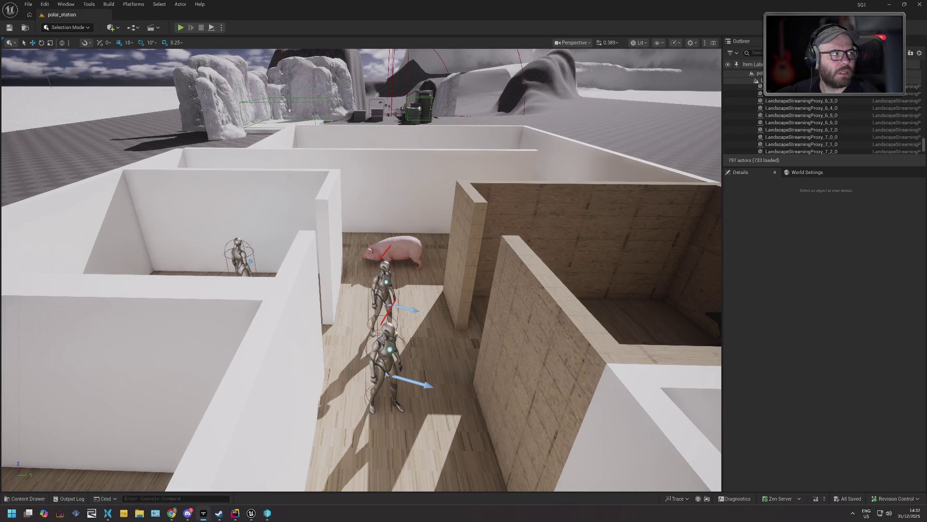
pyautogui.hotkey('alt', 'Tab')
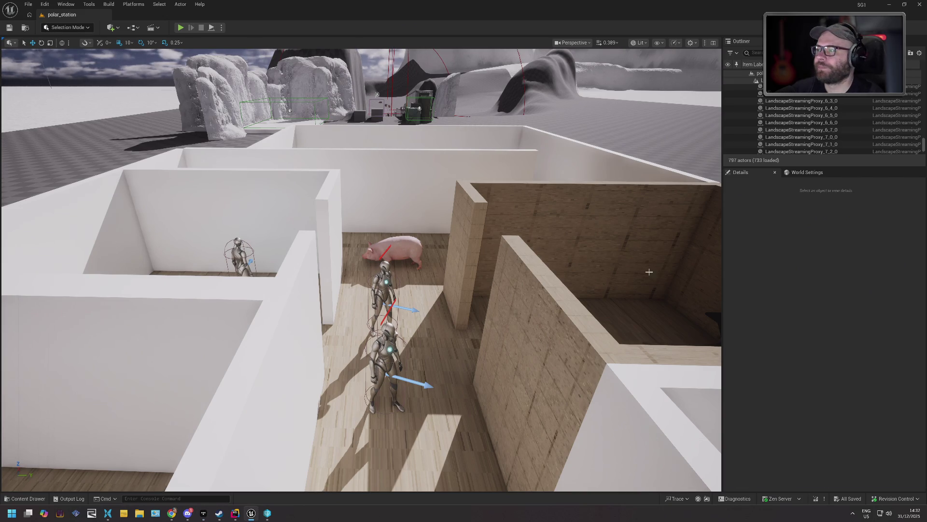
pyautogui.moveTo(483, 210)
pyautogui.mouseDown()
pyautogui.moveTo(482, 261)
pyautogui.moveTo(512, 270)
pyautogui.mouseUp()
pyautogui.moveTo(471, 158)
pyautogui.mouseDown()
pyautogui.moveTo(479, 160)
pyautogui.moveTo(435, 155)
pyautogui.moveTo(470, 157)
pyautogui.mouseUp()
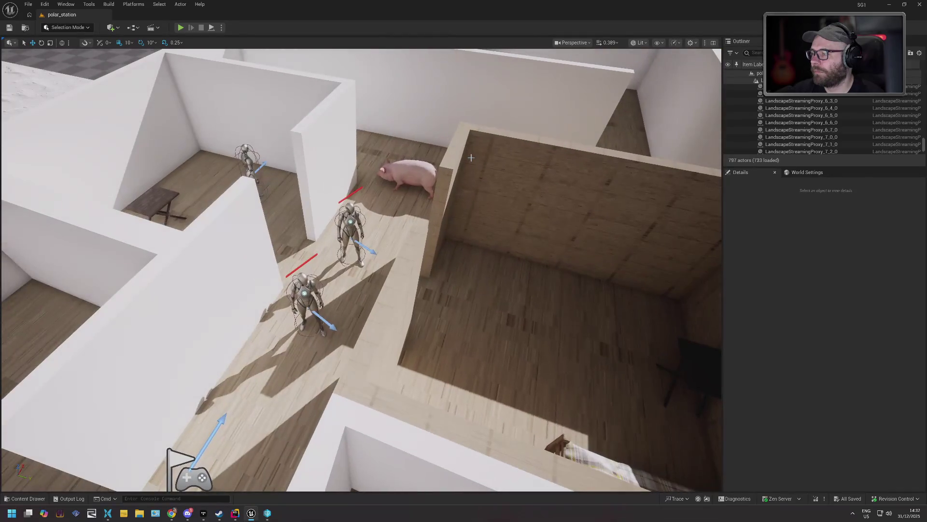
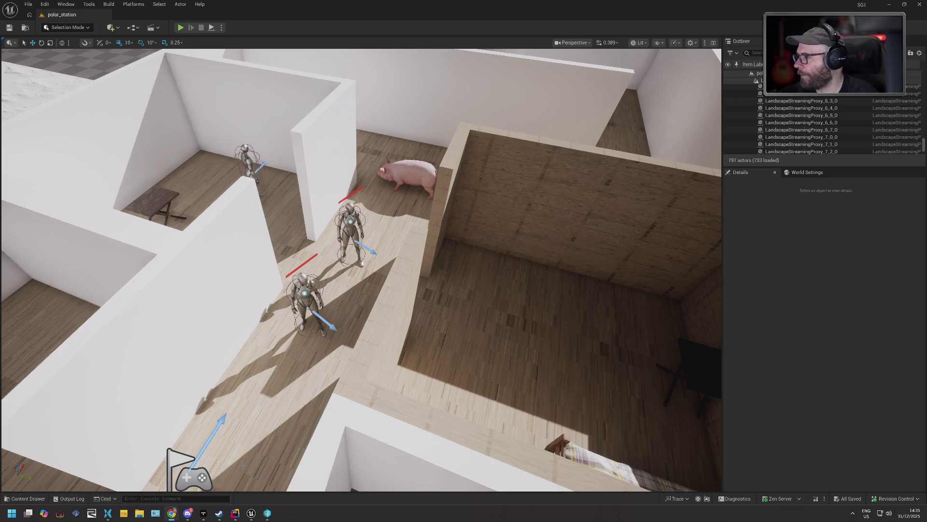
# - Switch between the open application windows via the taskbar
pyautogui.click(203, 513)
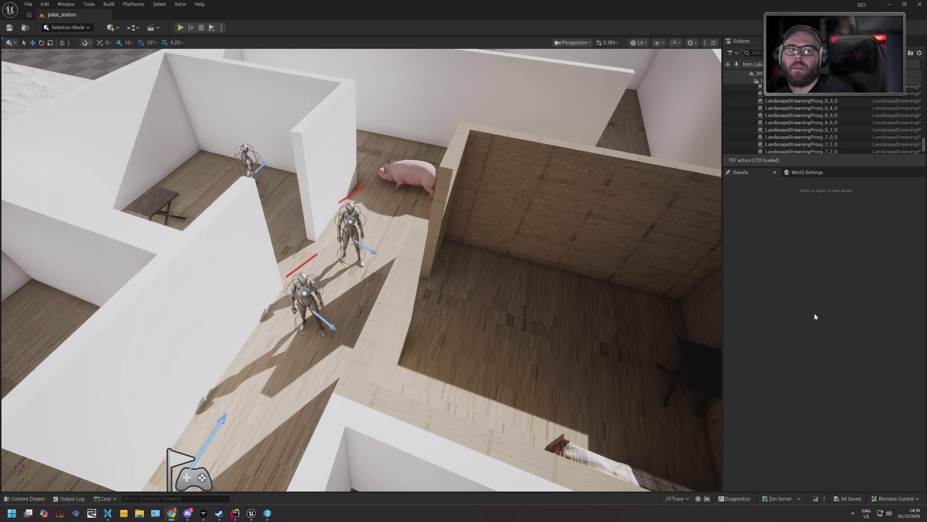
pyautogui.click(204, 513)
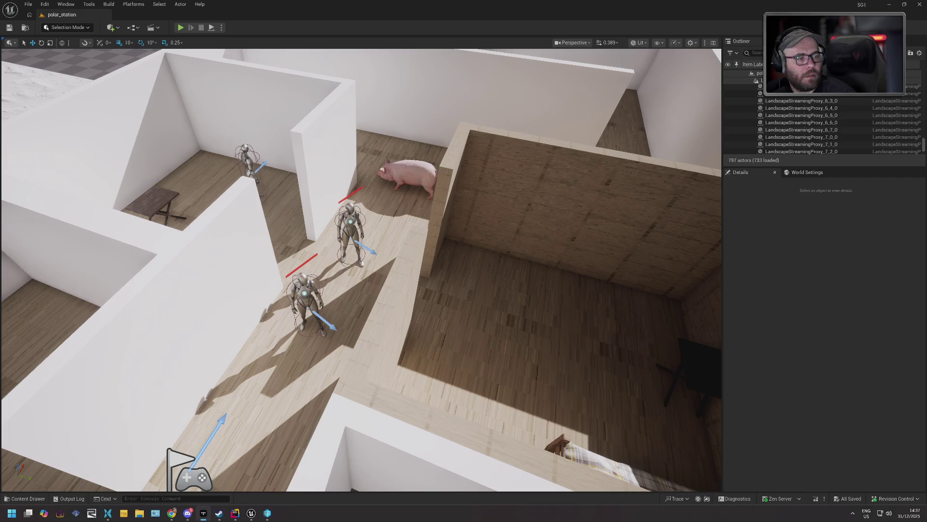
pyautogui.click(204, 513)
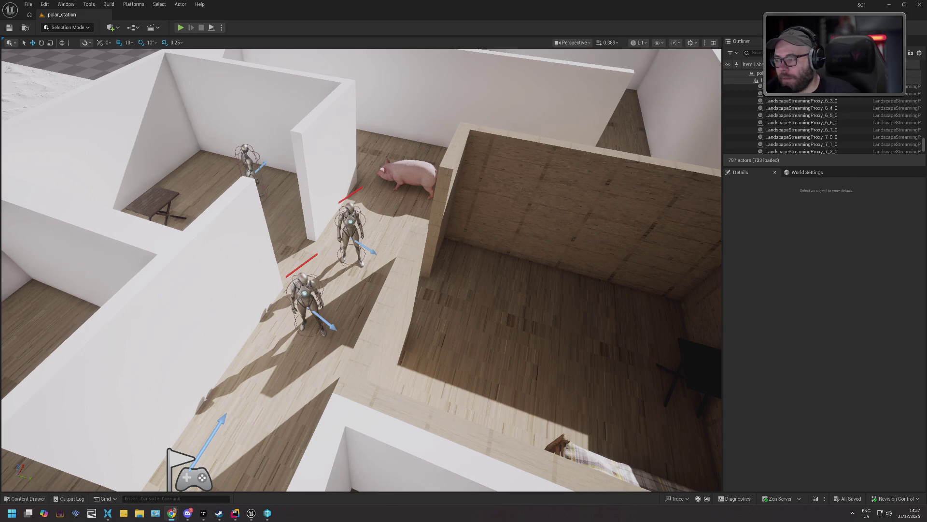
# - Dolly the viewport camera back over the rooms to frame the three characters and the pig
pyautogui.scroll(-5, 362, 269)
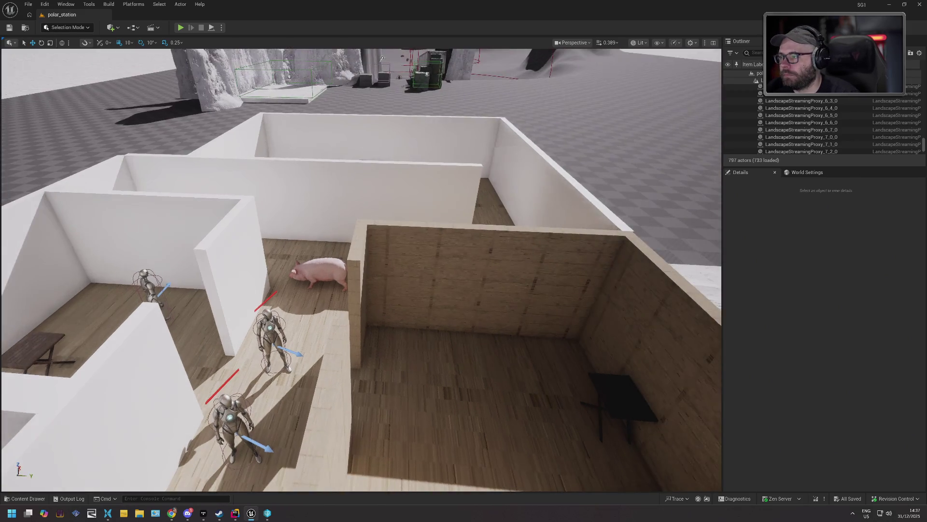
pyautogui.scroll(-5, 361, 270)
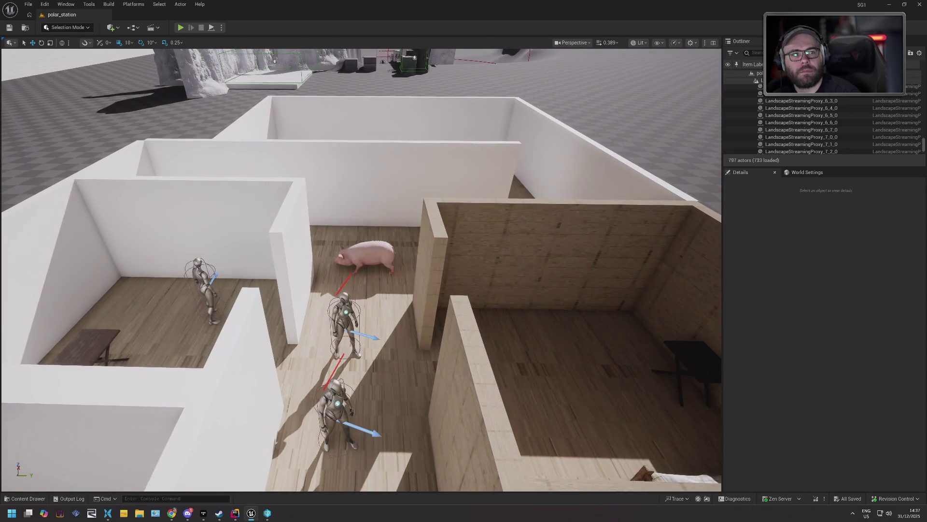
pyautogui.scroll(-2, 361, 269)
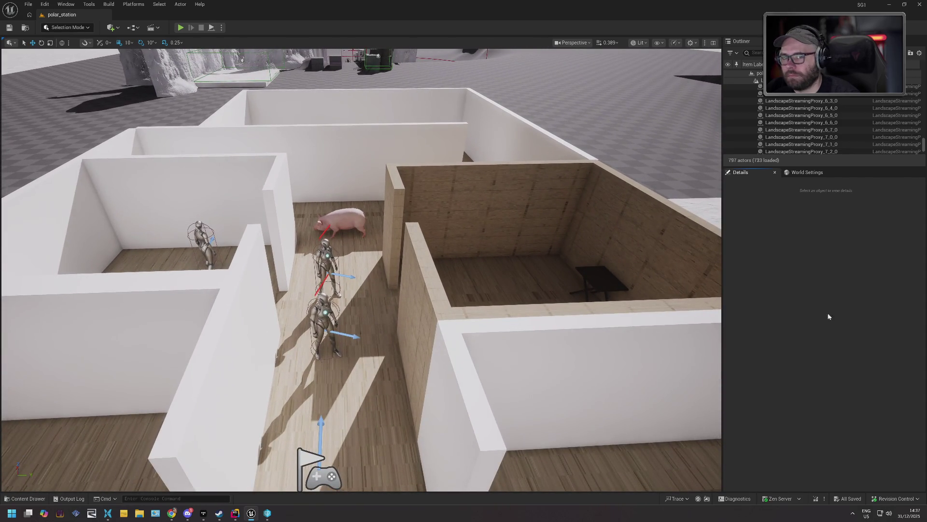